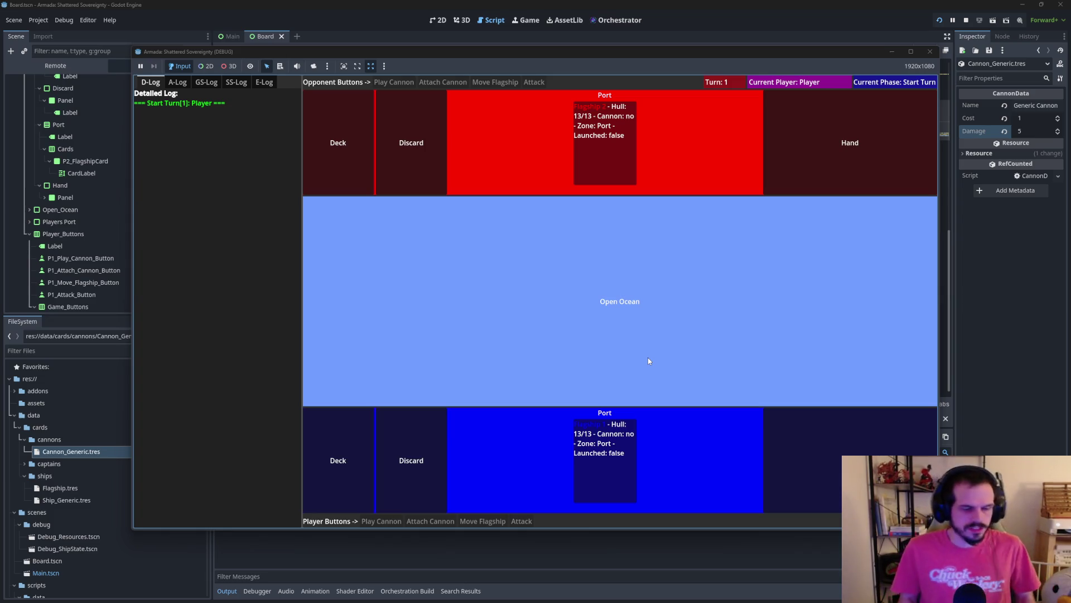
Step: Close the running board game window to end the debug session
click(930, 51)
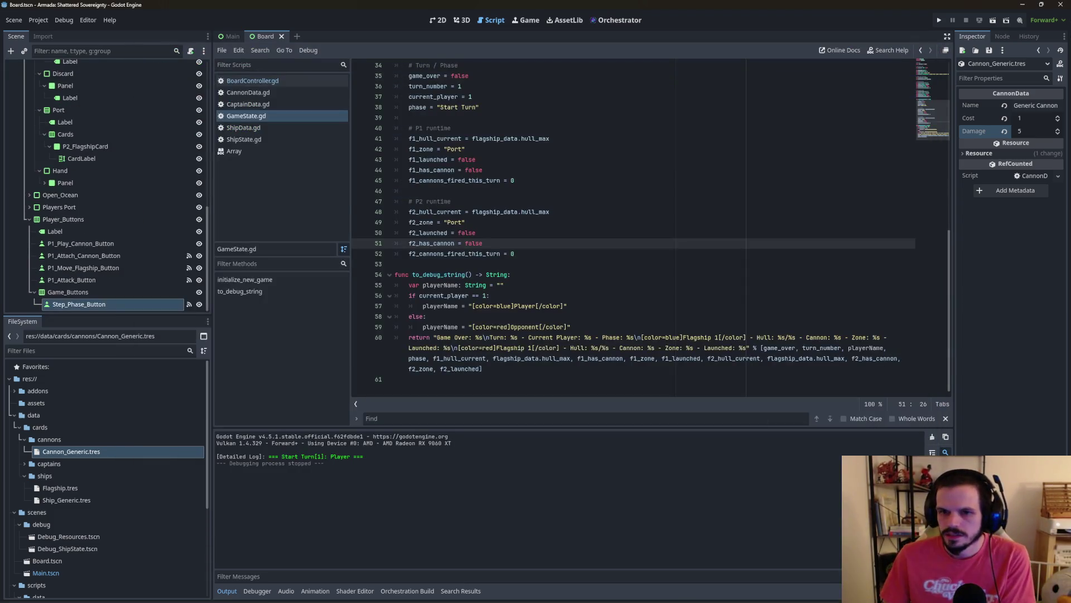
mouse_move(395, 598)
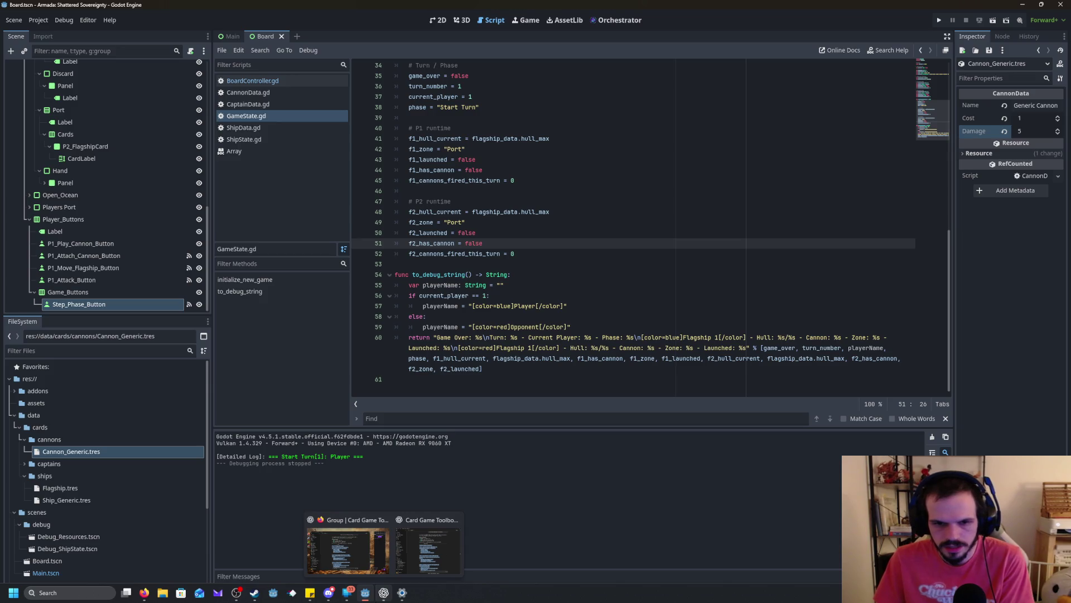
mouse_move(394, 600)
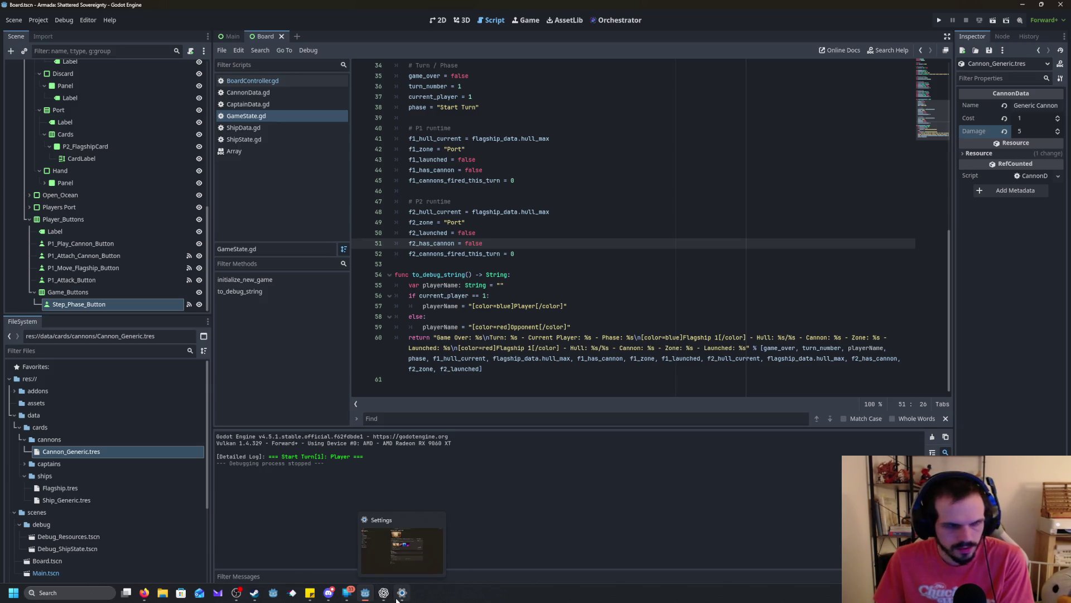
mouse_move(236, 595)
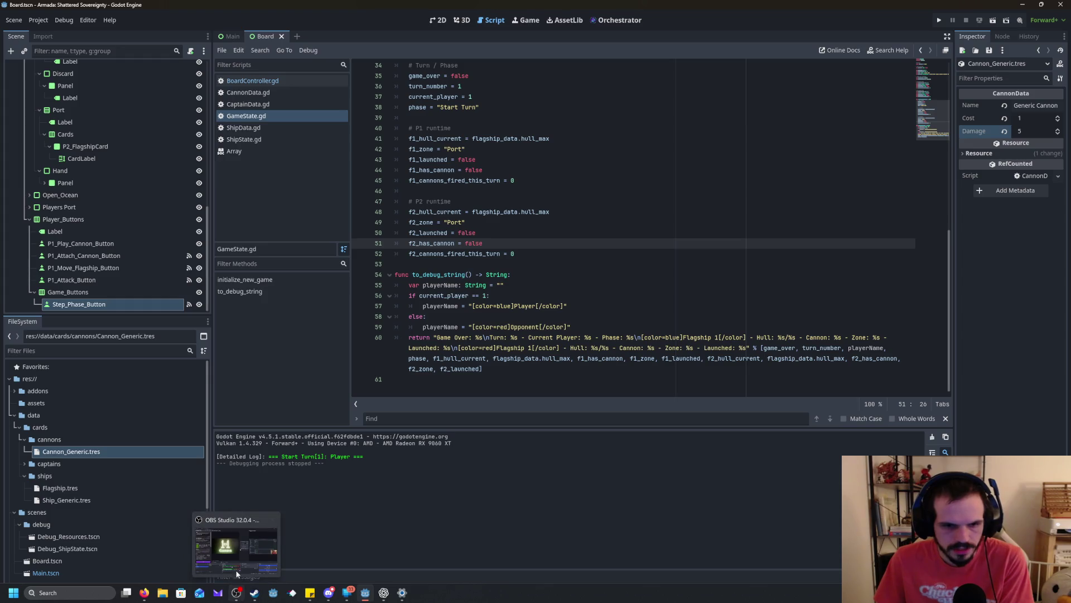
mouse_move(346, 593)
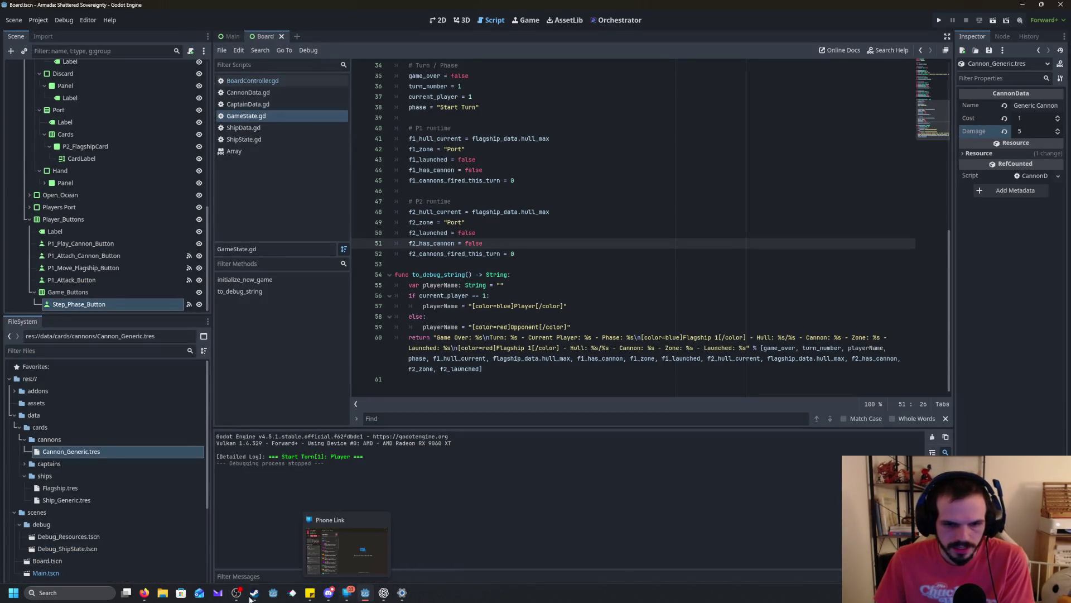
mouse_move(127, 592)
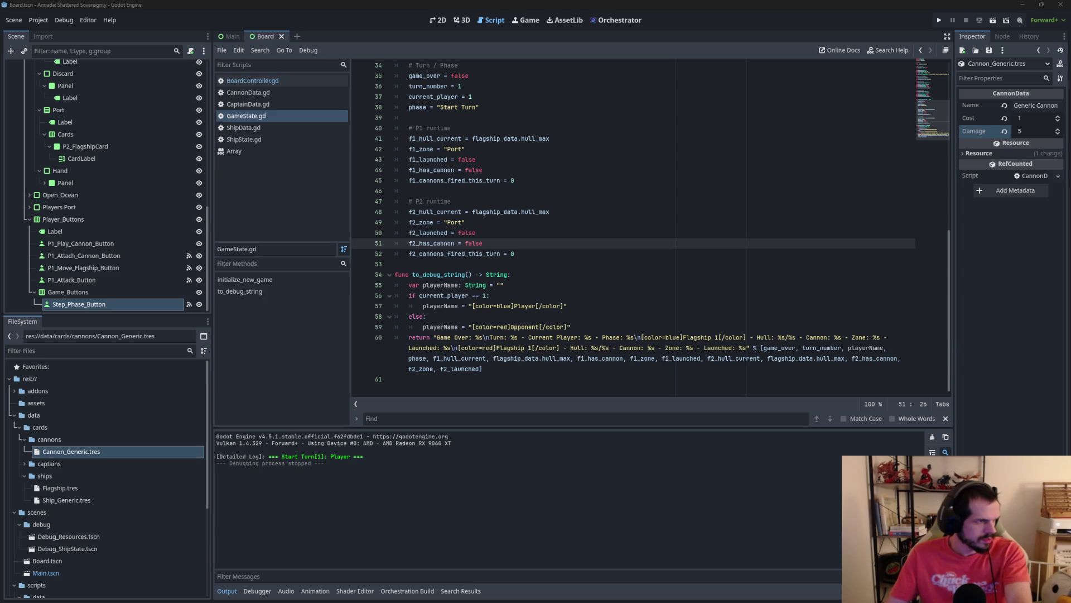
Step: Cycle through the open windows and settle back on the Godot editor
key(alt+Tab)
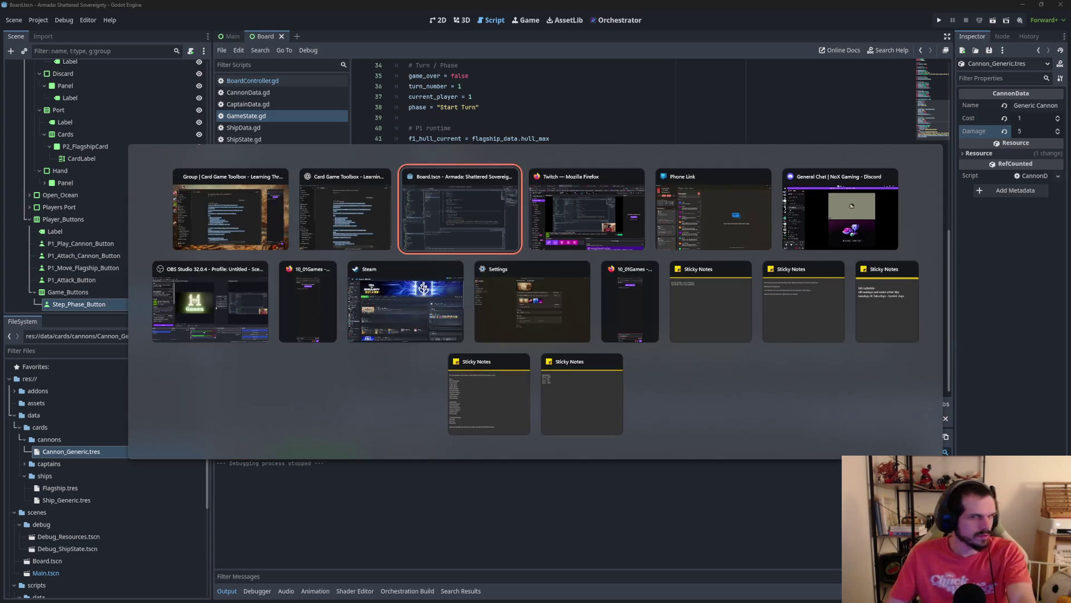
key(Tab)
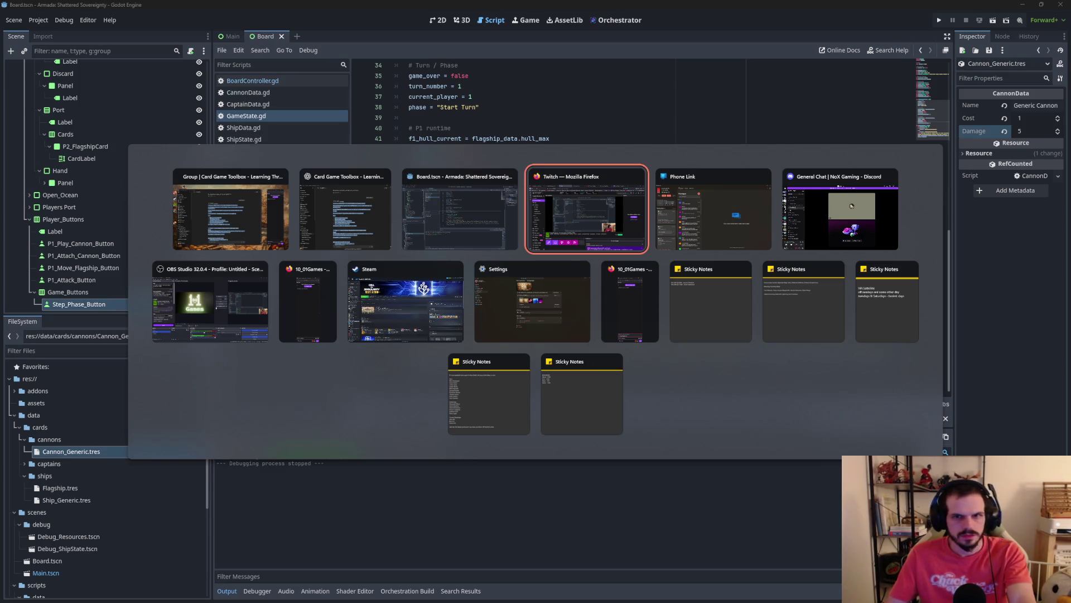
key(Tab)
key(Tab)
key(Tab)
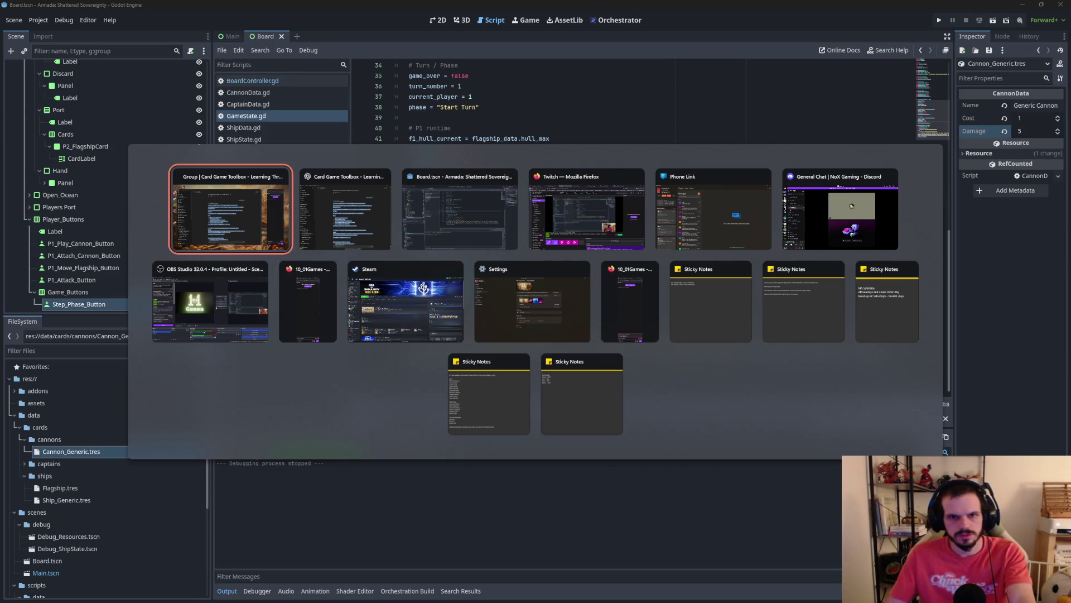
key(Escape)
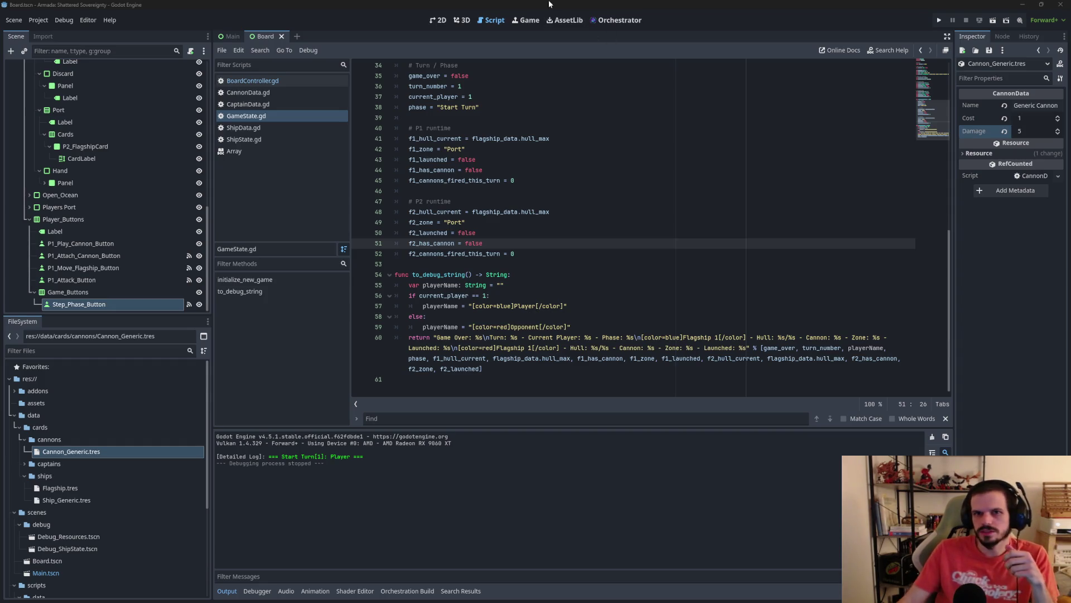
Step: In the 2D view, add a Button child under Game_Buttons named Test_1_Button
click(438, 20)
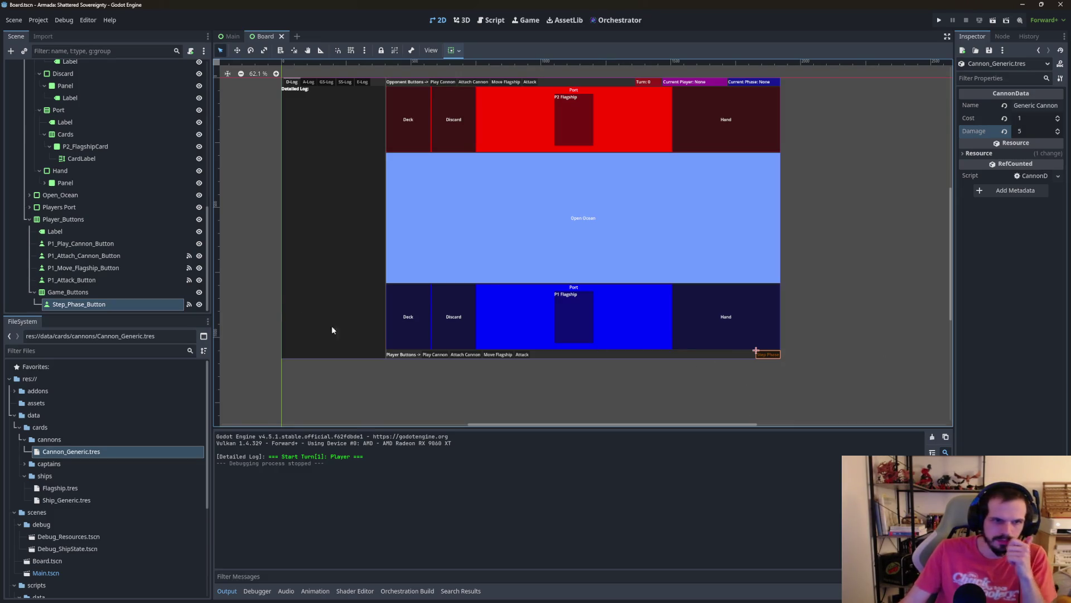
right_click(78, 292)
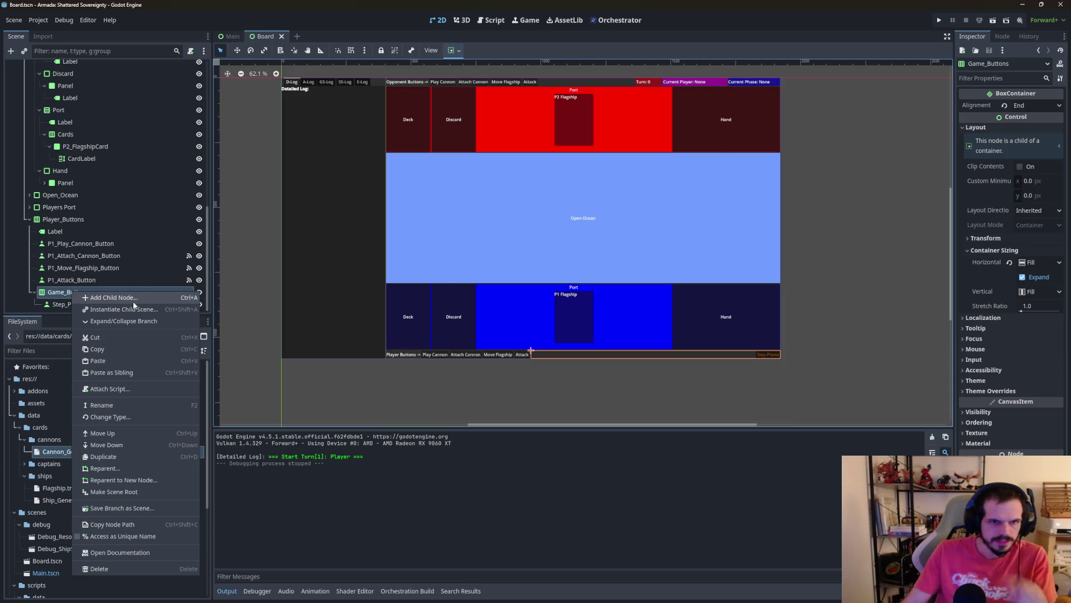
click(134, 300)
double_click(461, 257)
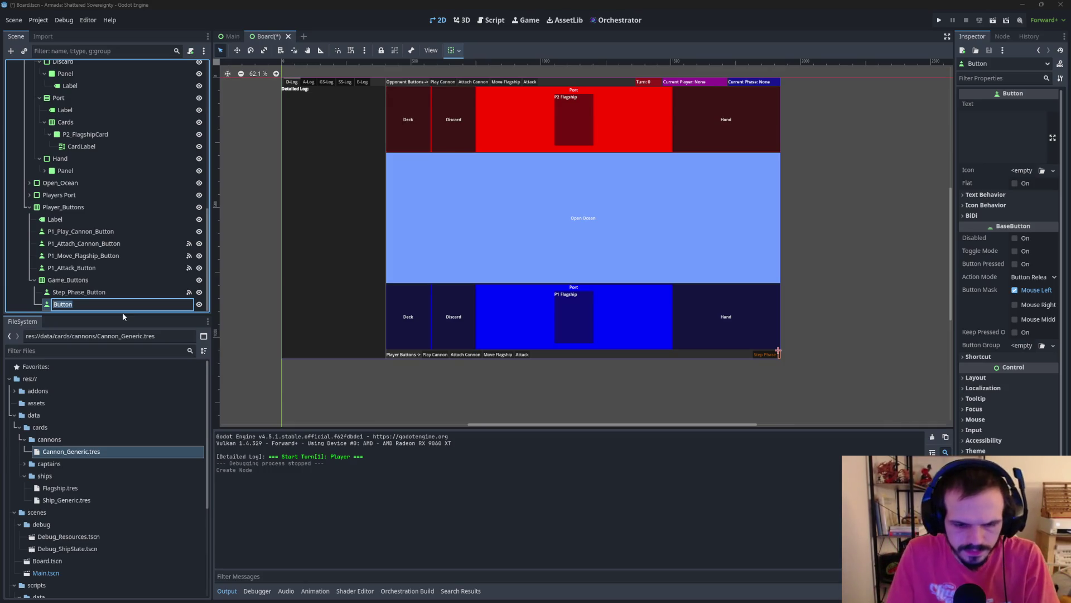
text(Test)
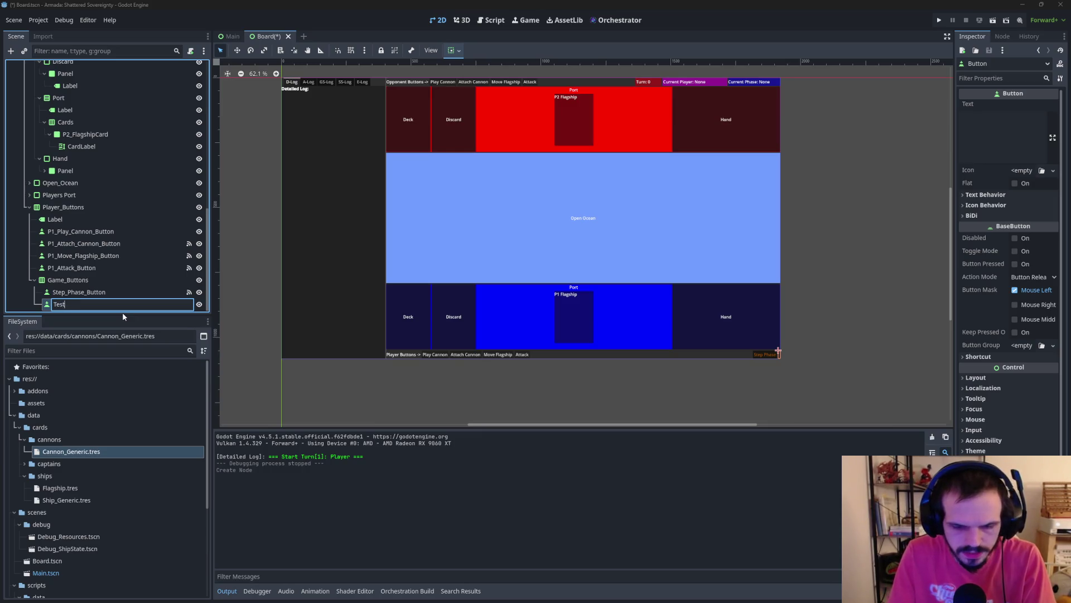
text(_1_Button)
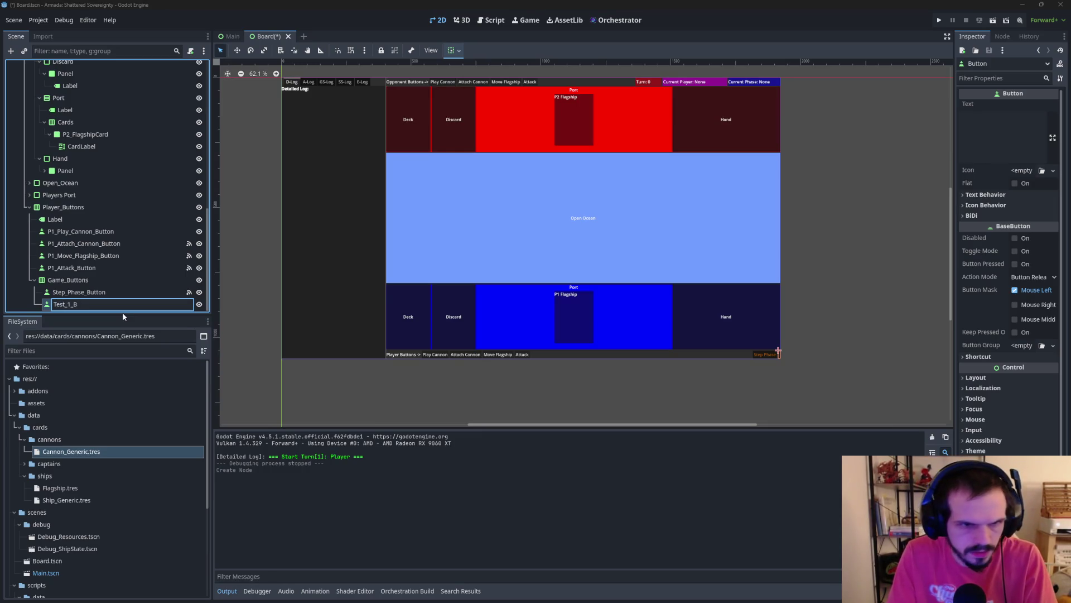
key(Return)
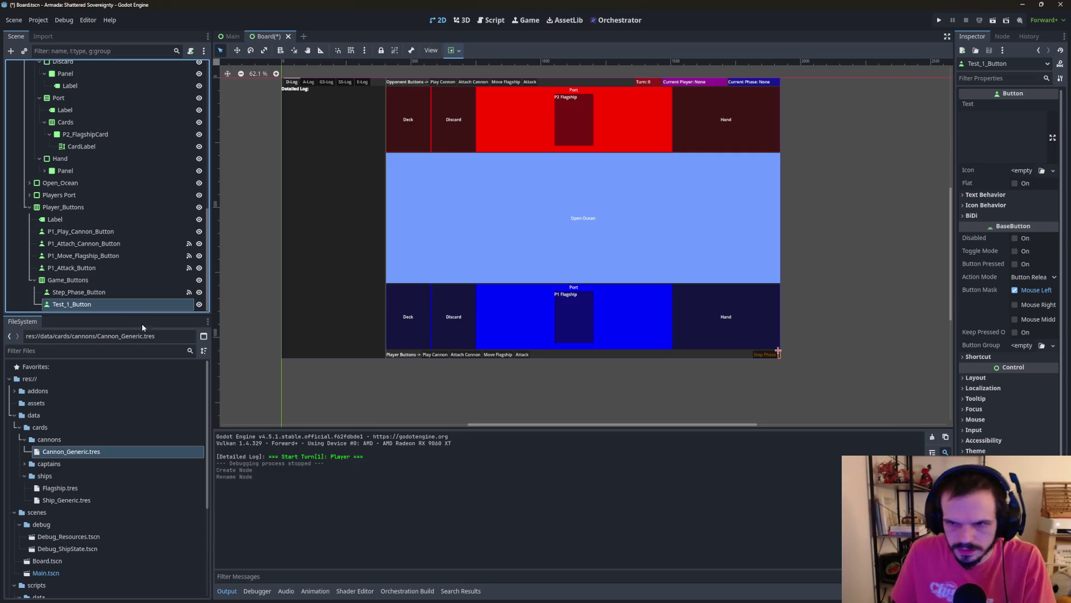
Step: Add a second Button under Game_Buttons named Step_Scenario_Button
right_click(69, 280)
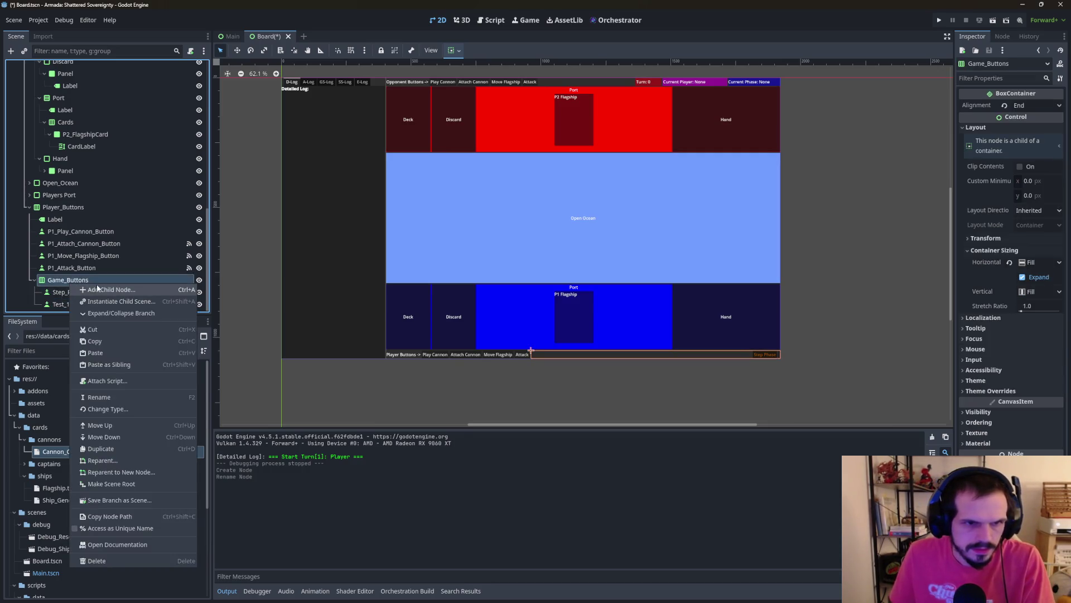
click(99, 289)
double_click(463, 257)
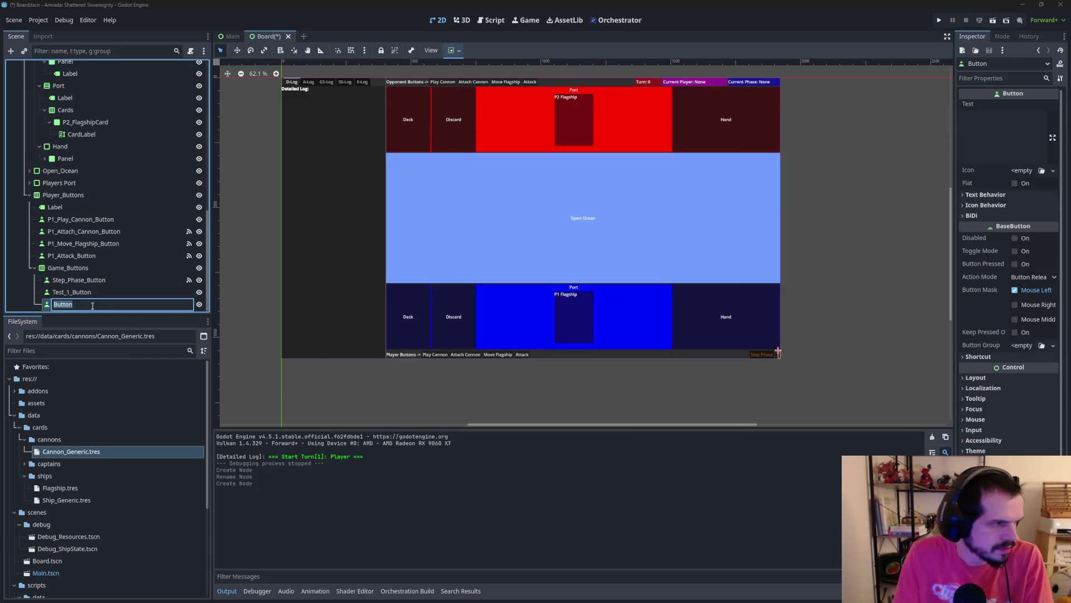
text(Step_)
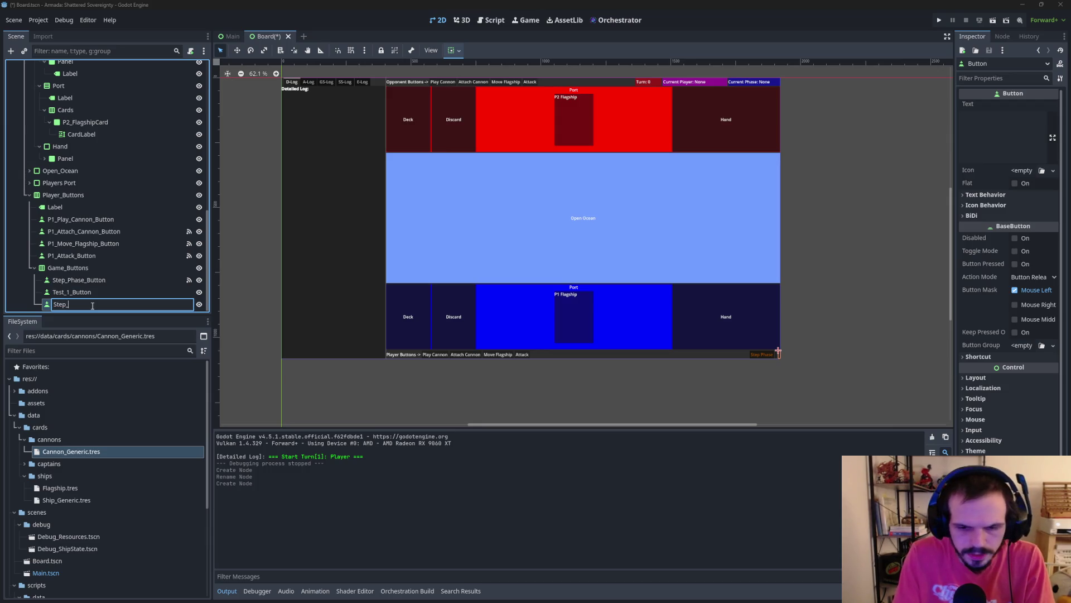
text(Scenario)
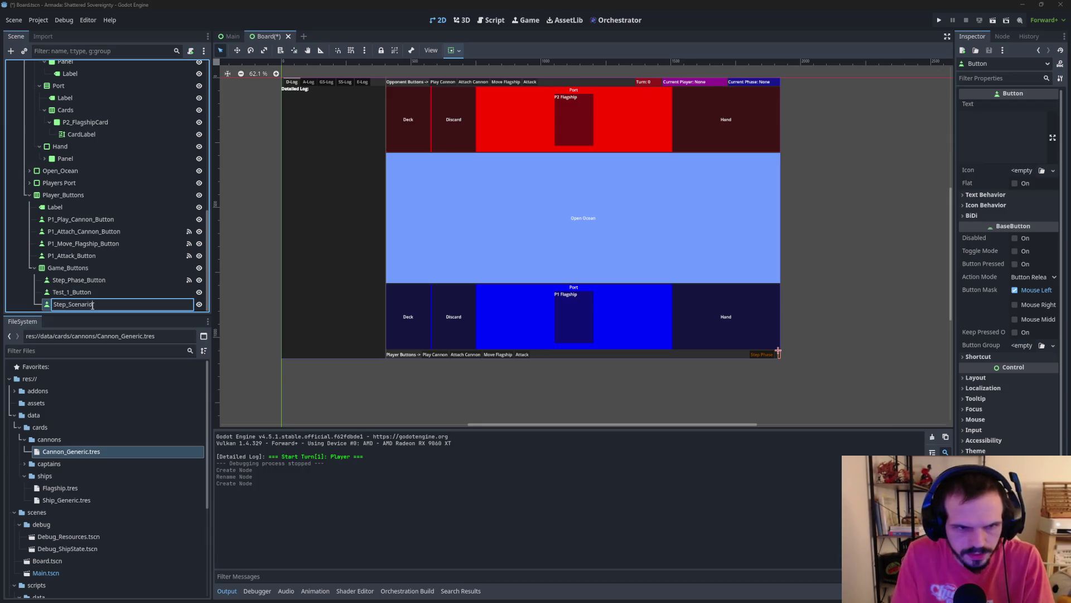
text(_Button)
key(Return)
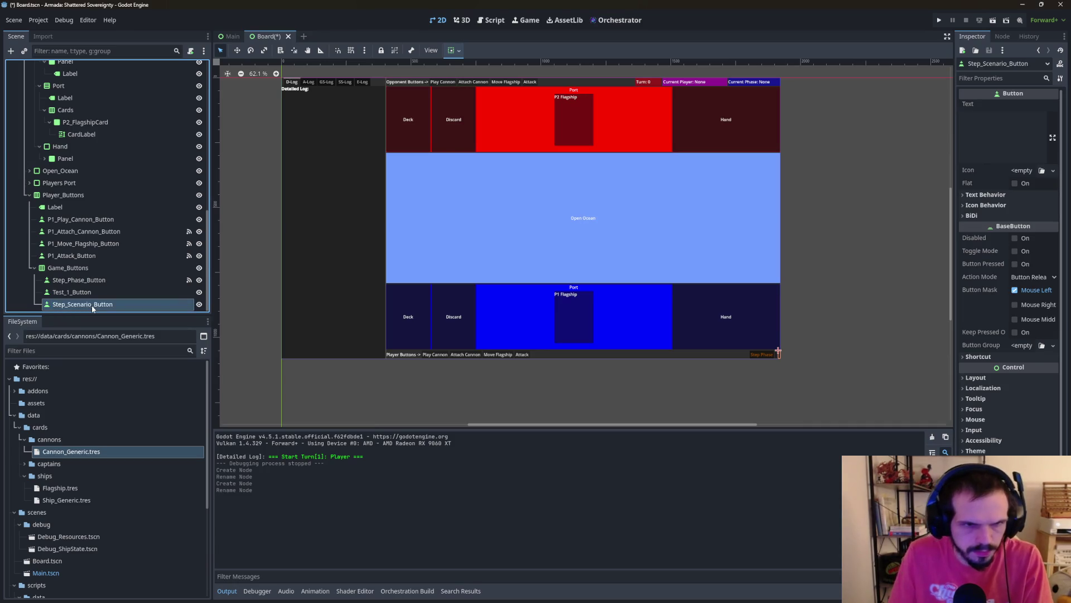
Step: Add a third Button under Game_Buttons named Reset_Button
right_click(67, 268)
click(83, 277)
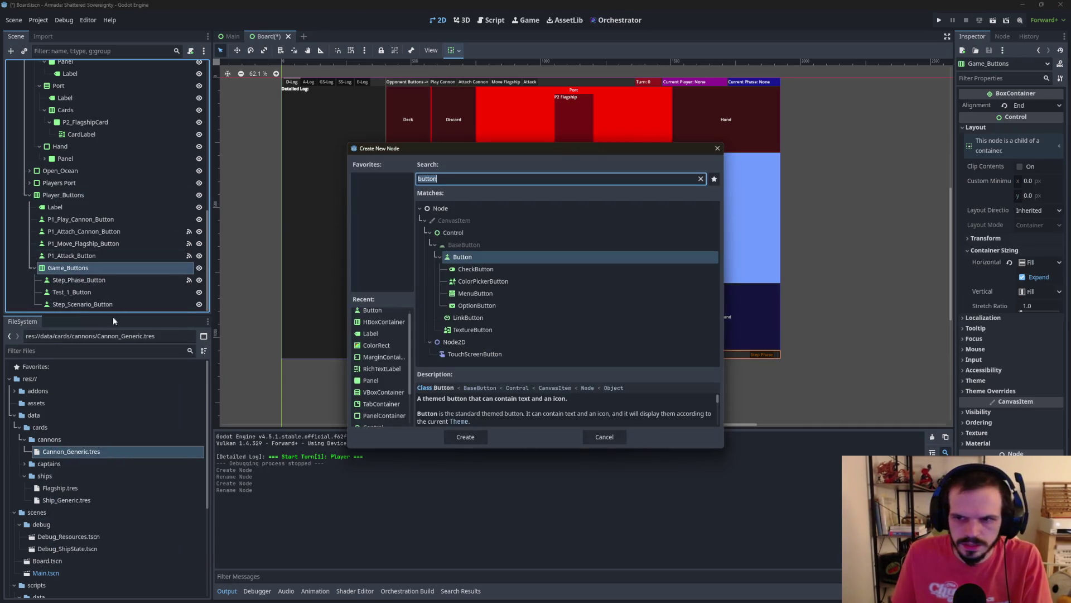
key(Return)
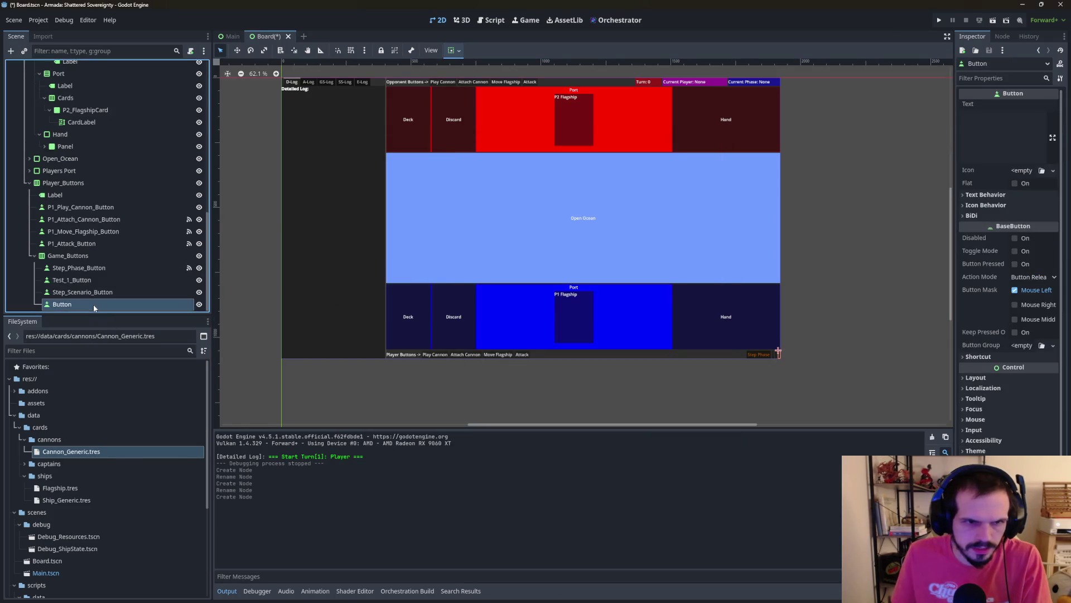
double_click(94, 305)
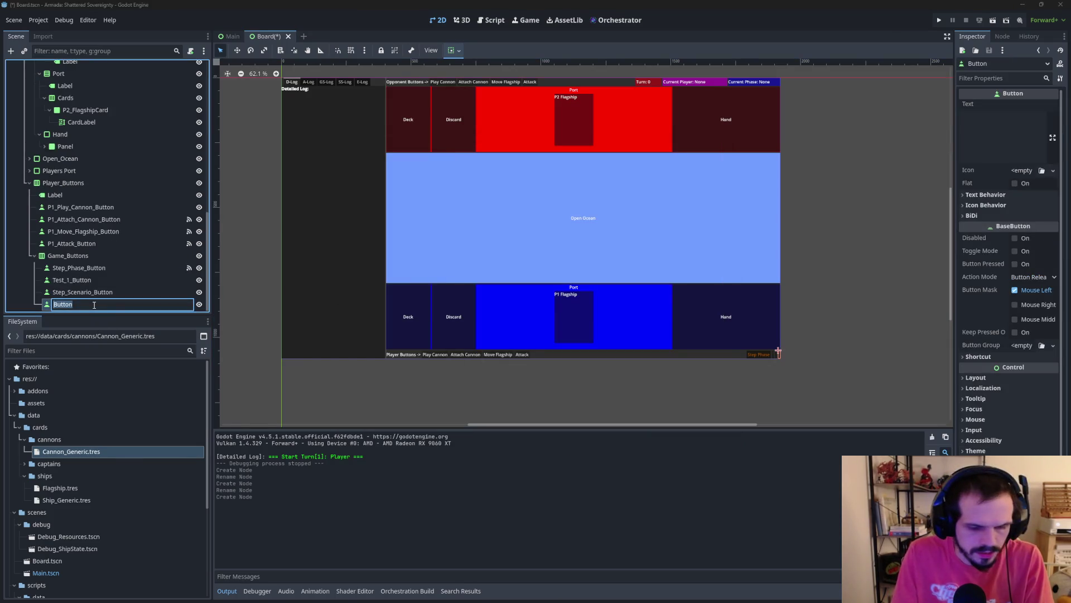
text(Re)
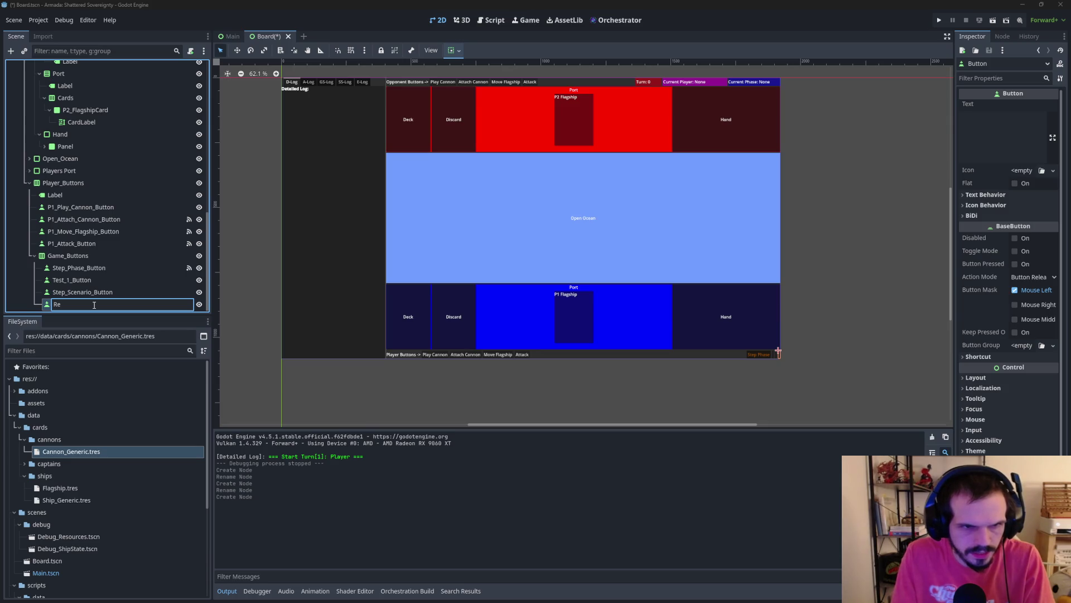
text(set)
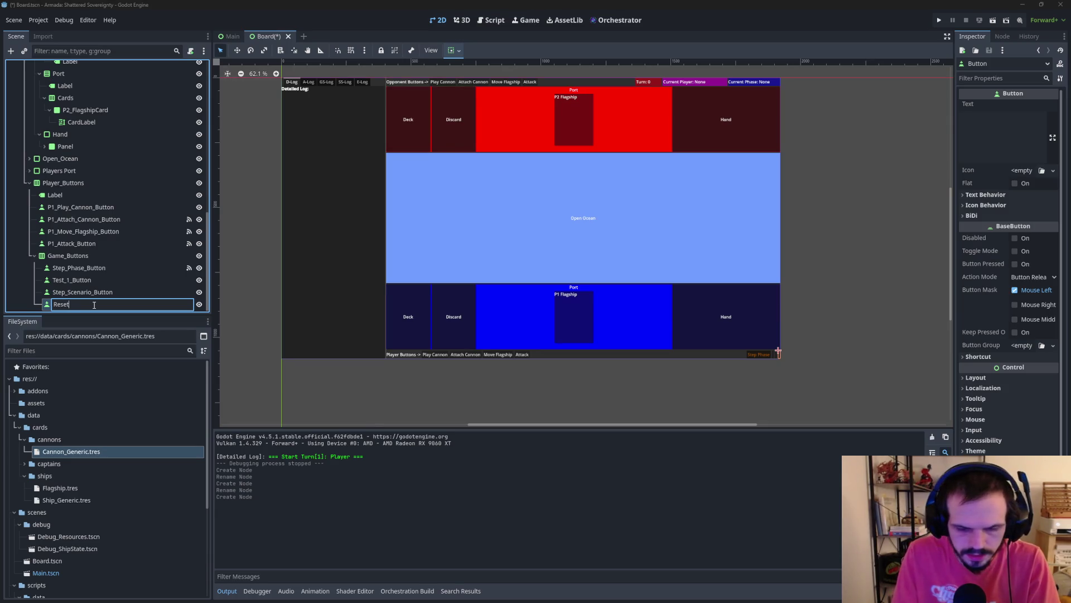
text(_Butt)
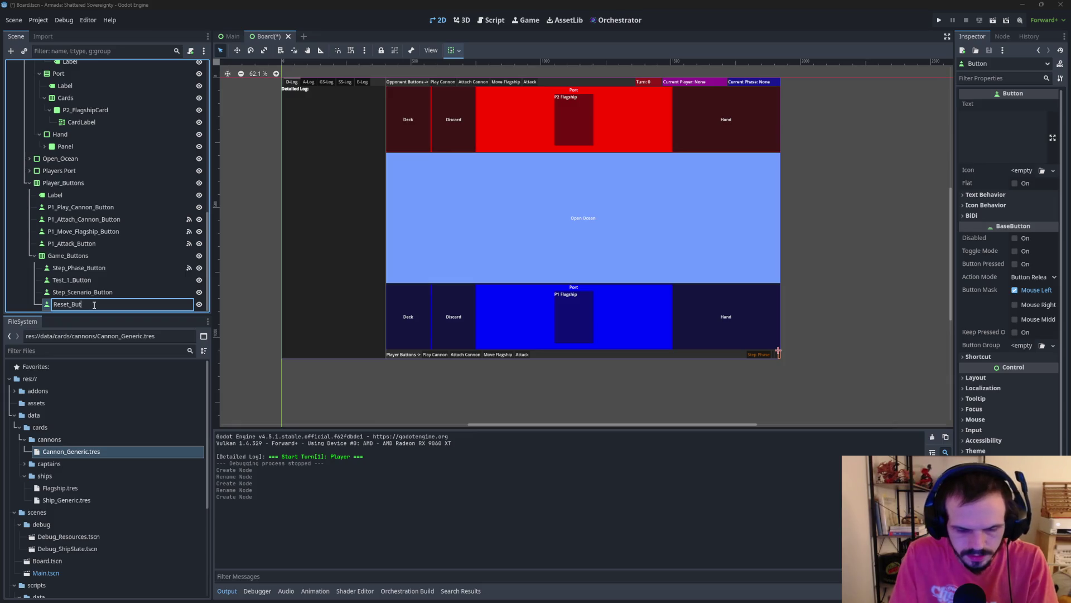
text(on)
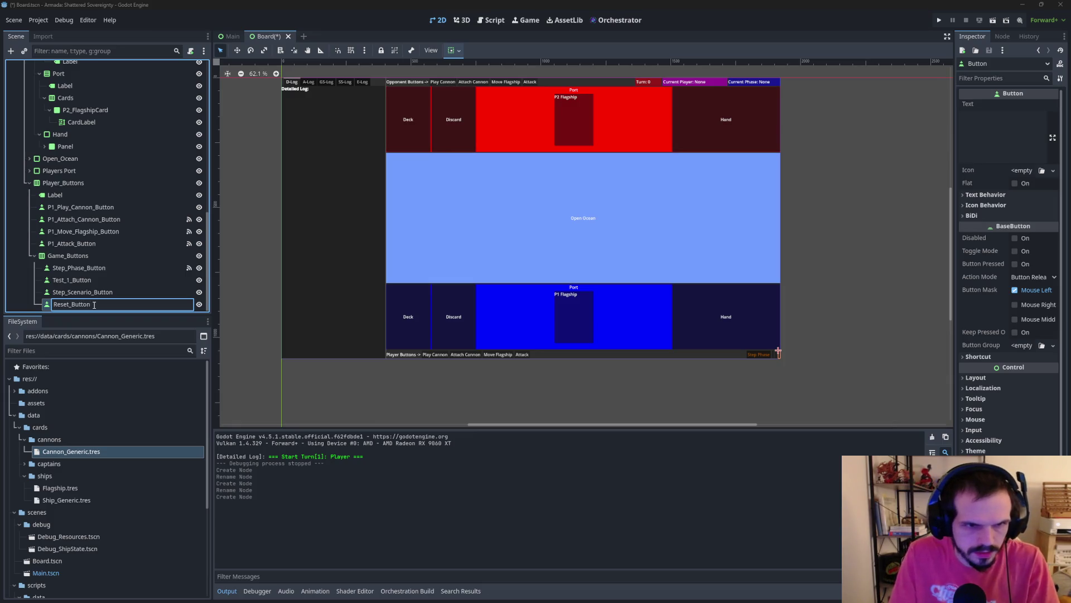
key(Return)
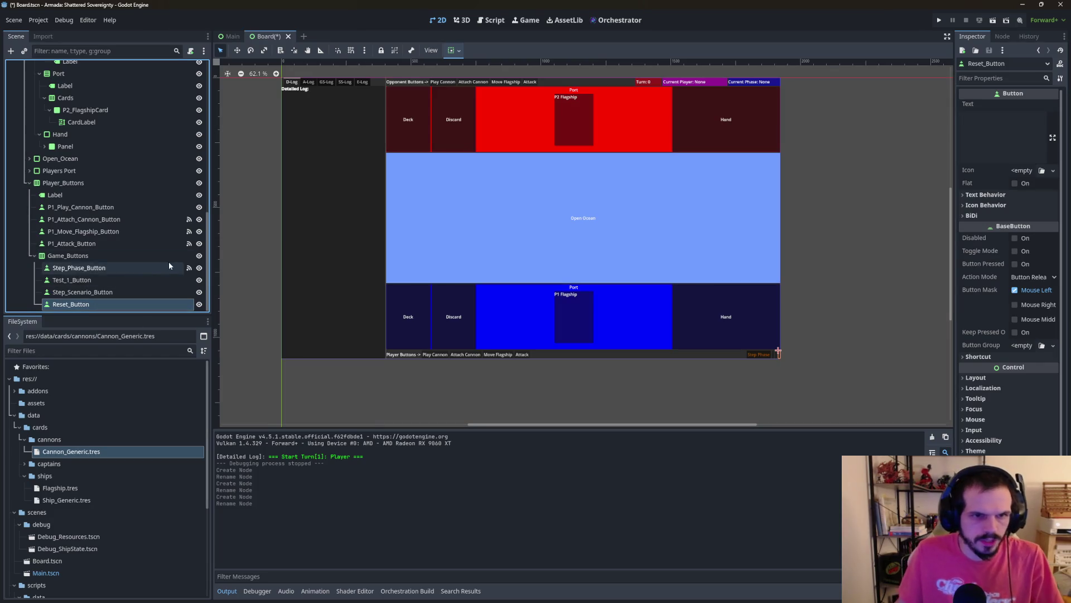
Step: Set the Inspector Text of the three buttons to 'Test 1', 'Step Scenario' and 'Reset'
click(143, 281)
click(999, 128)
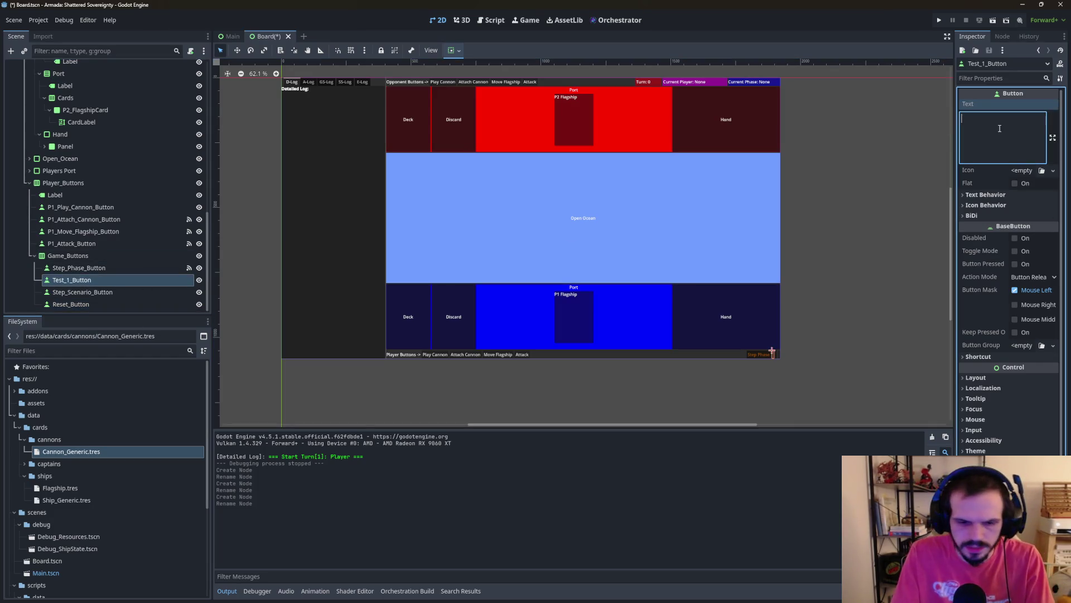
text(Test )
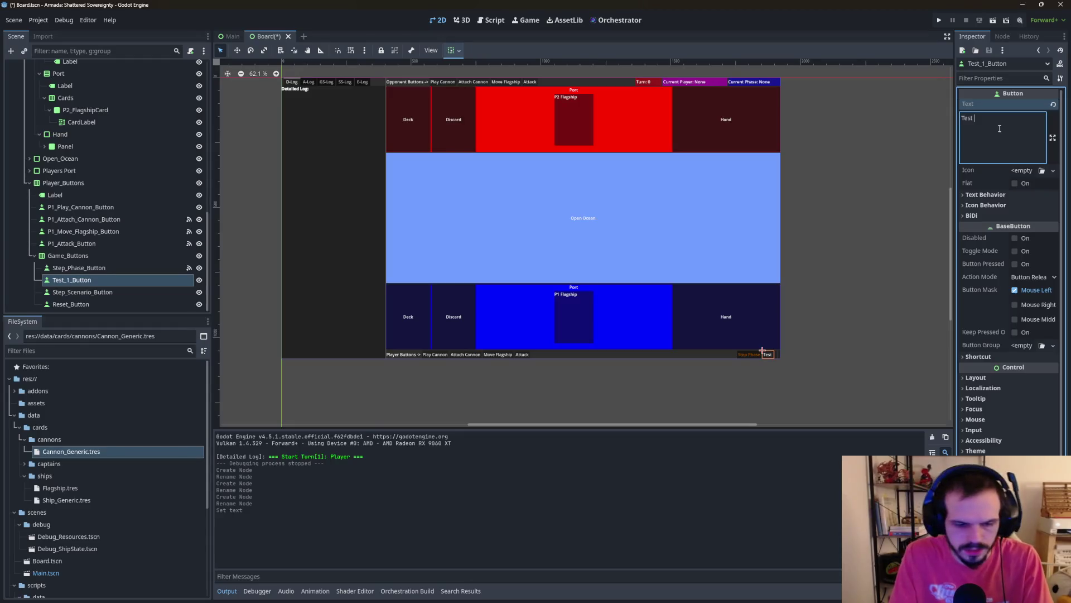
text(1)
key(Return)
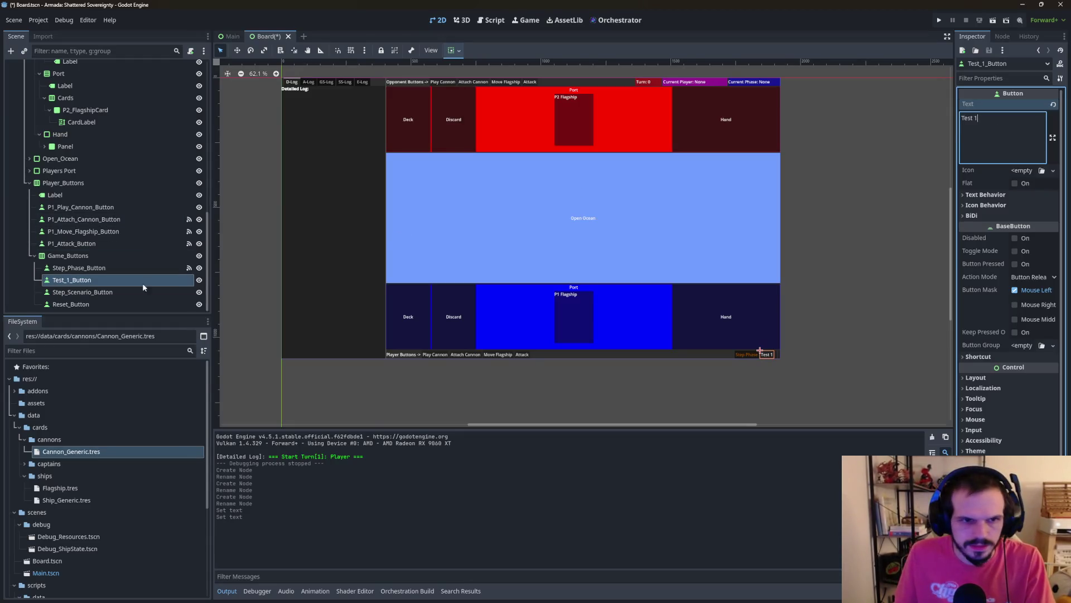
click(129, 292)
click(994, 129)
text(S)
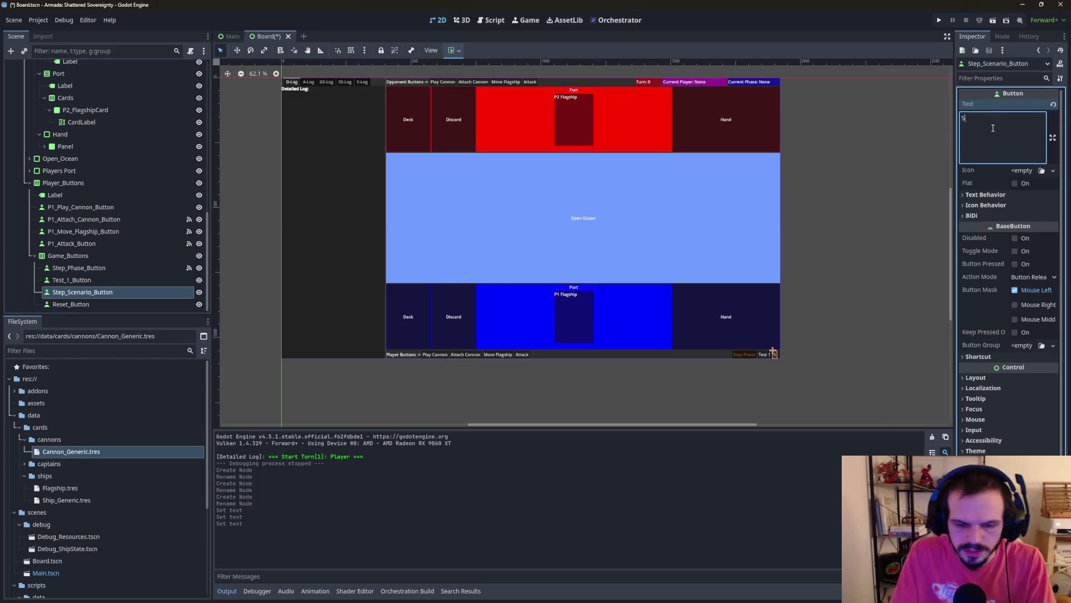
text(tep Scenario)
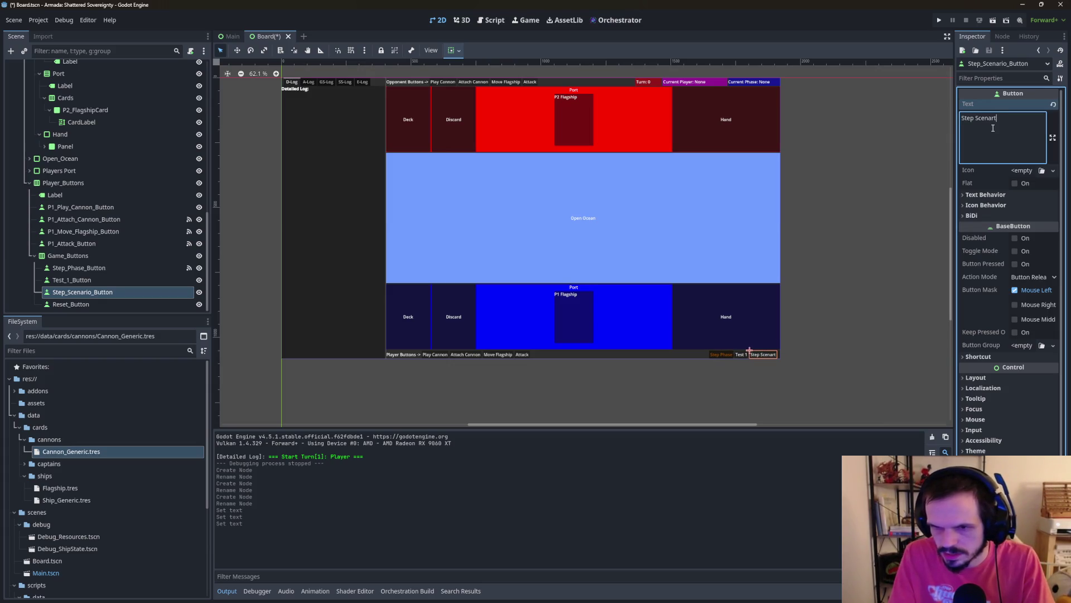
click(72, 304)
click(998, 122)
text(Reset)
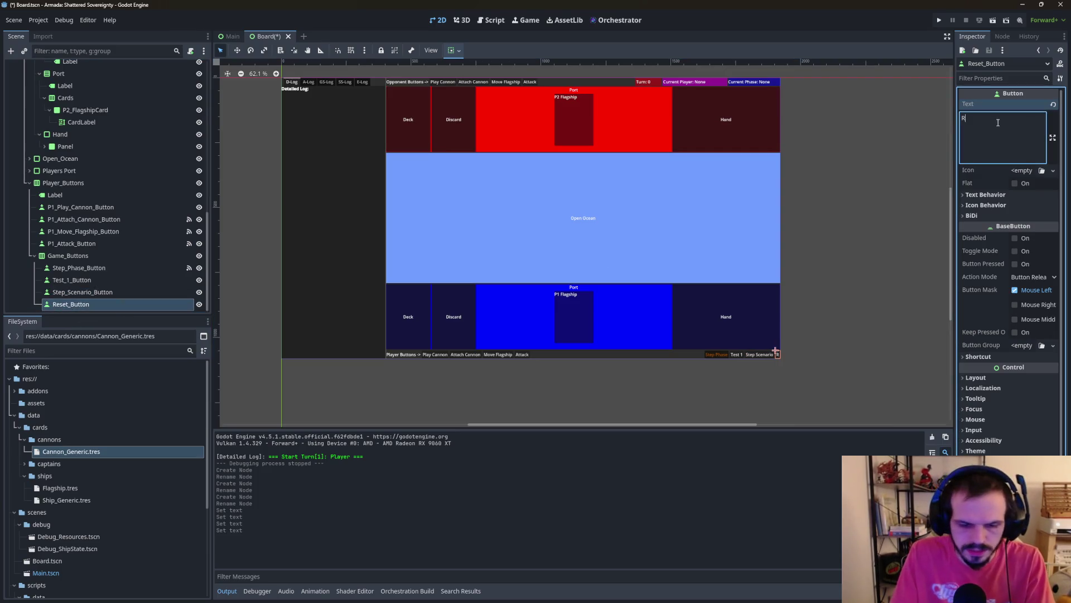
click(119, 286)
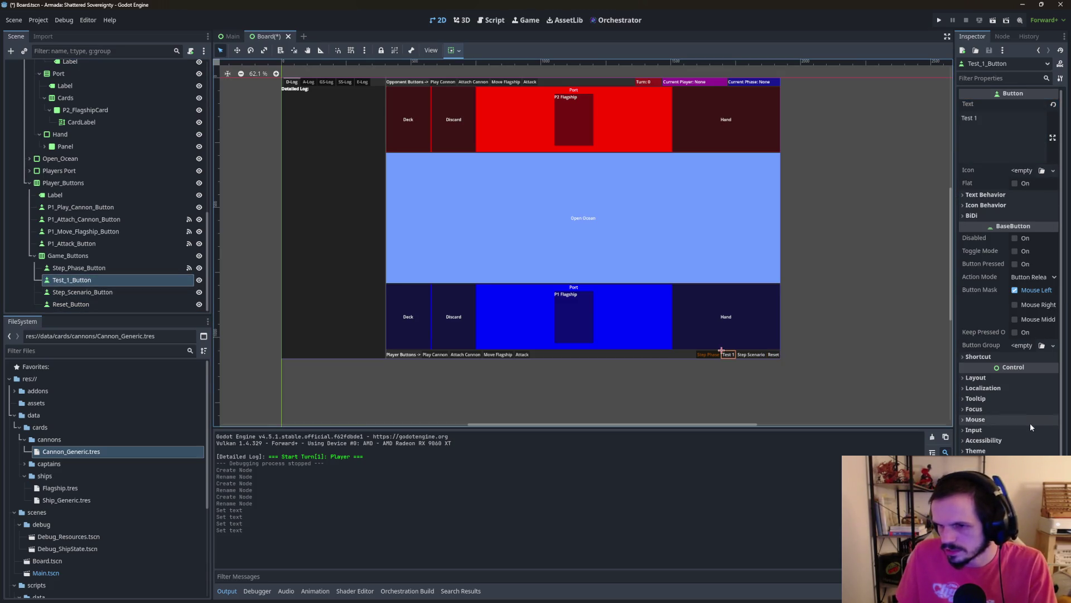
Step: Set the Modulate tint to blue for Test 1, cyan for Step Scenario and grey for Reset
scroll(1010, 279, down, 1)
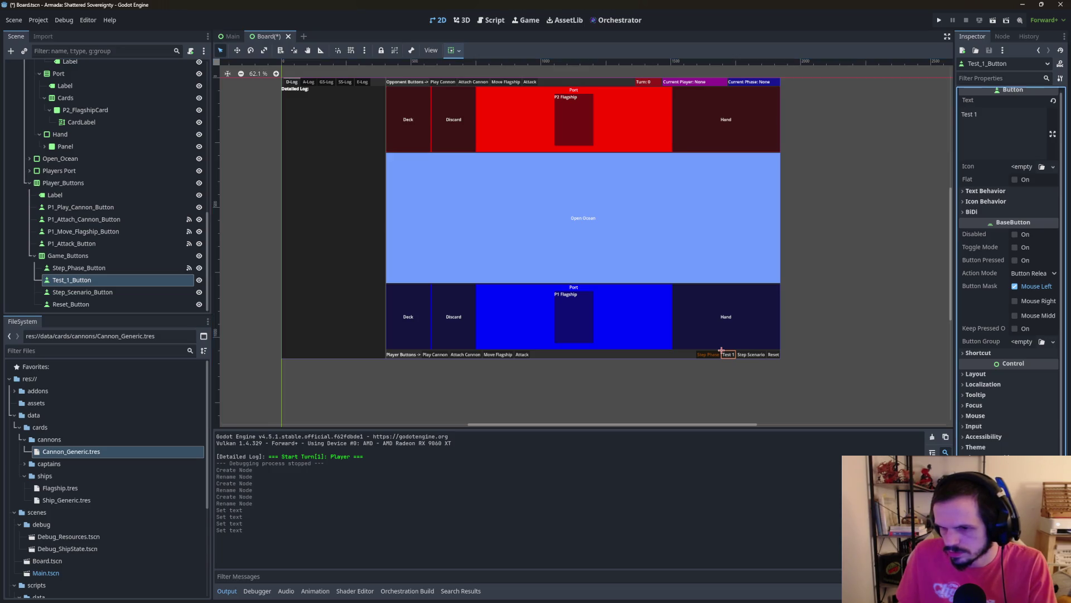
click(1019, 454)
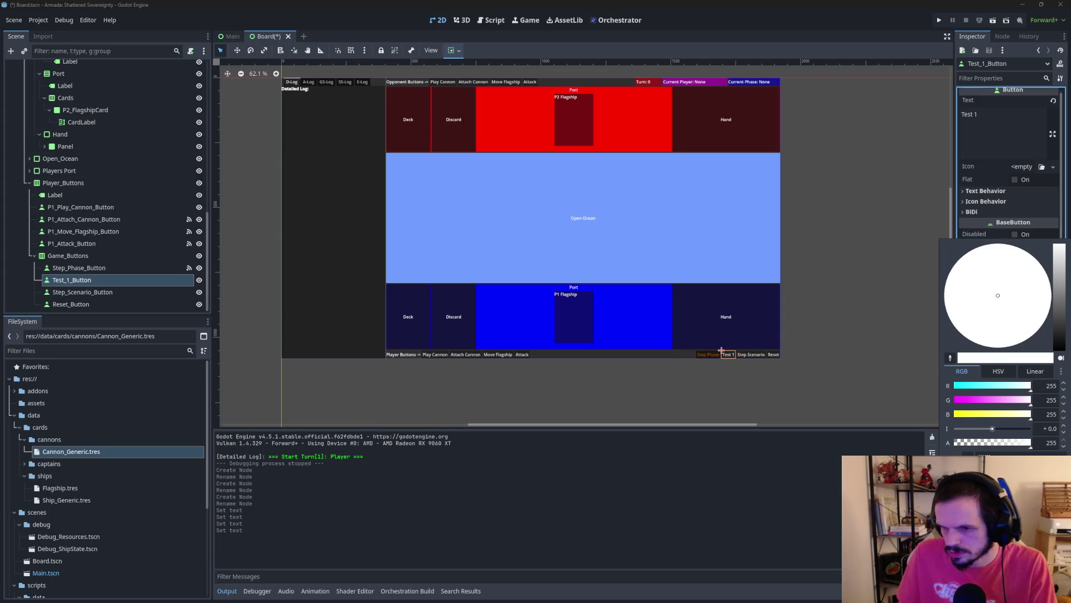
click(721, 350)
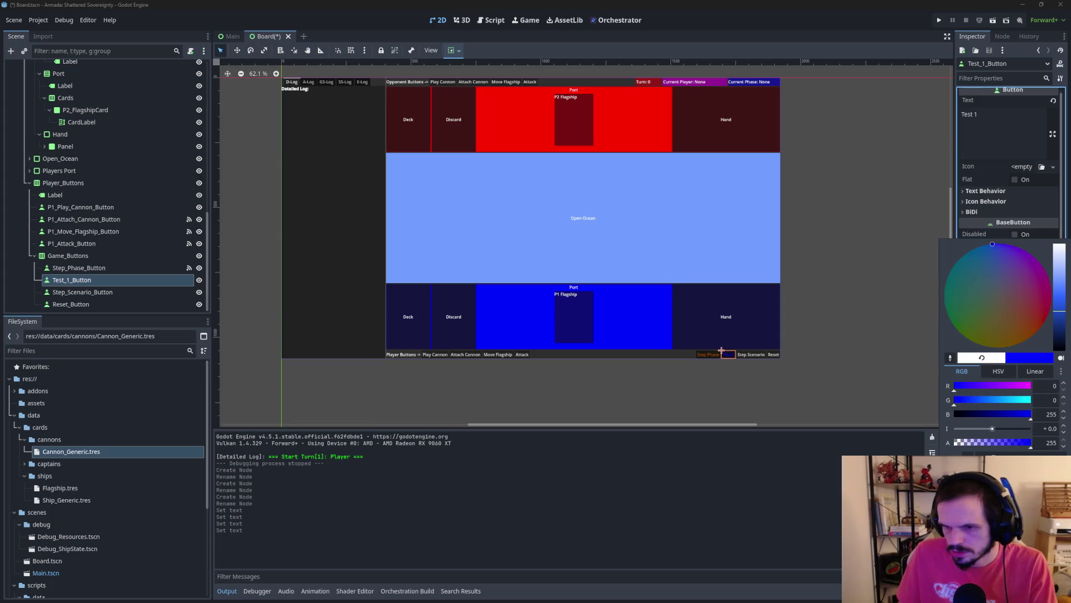
click(107, 292)
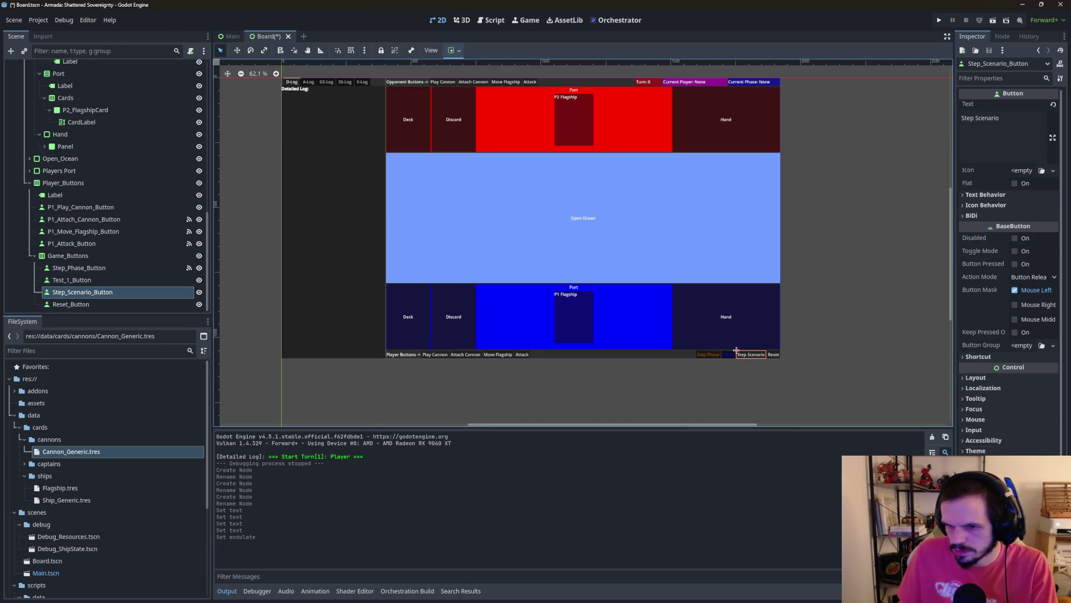
scroll(1011, 268, down, 1)
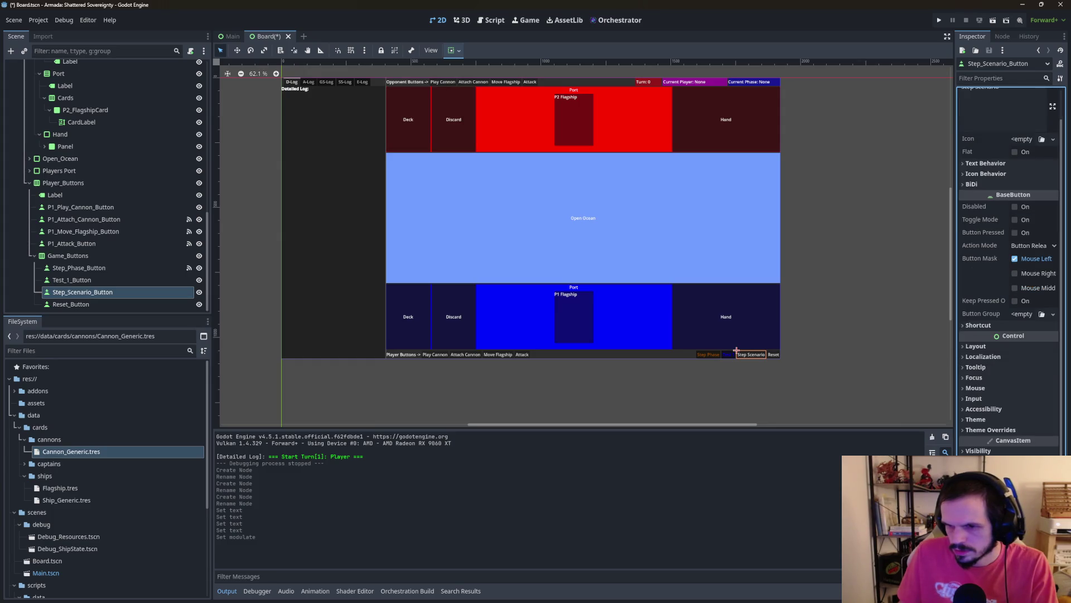
scroll(1011, 268, up, 1)
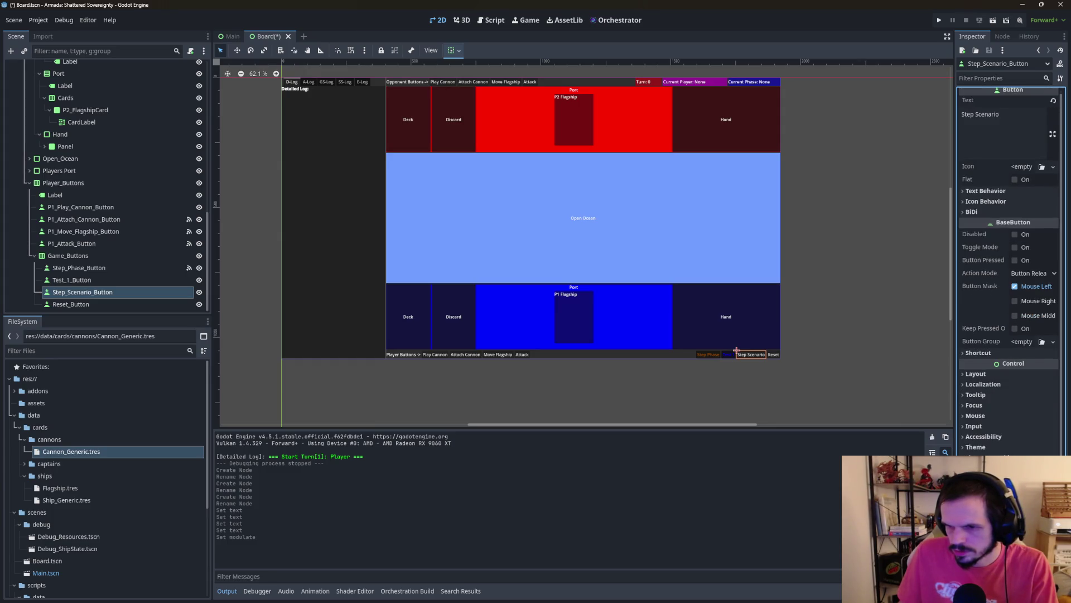
click(976, 453)
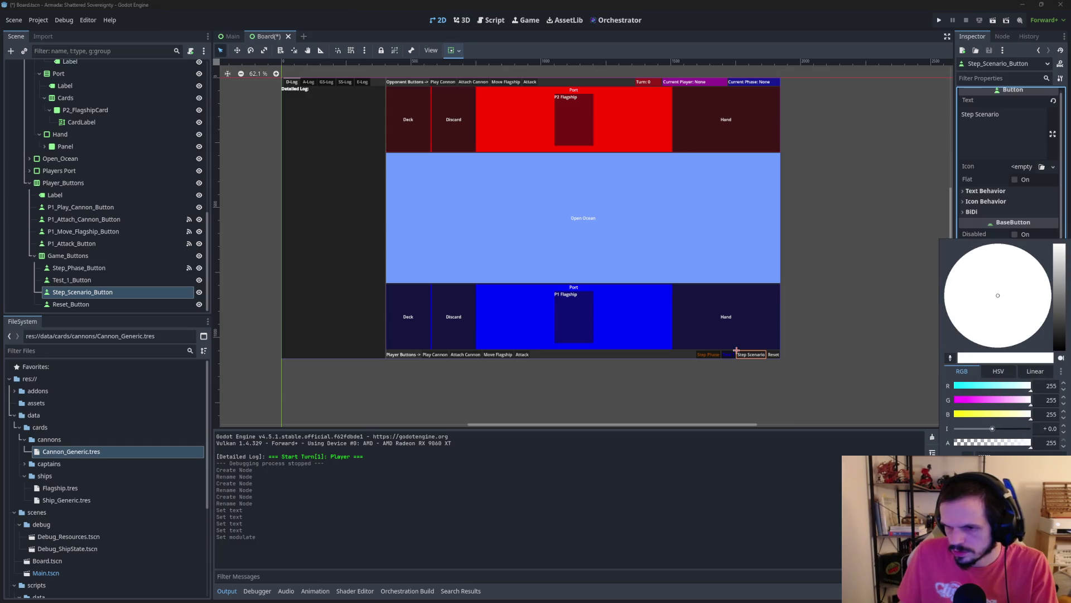
click(946, 282)
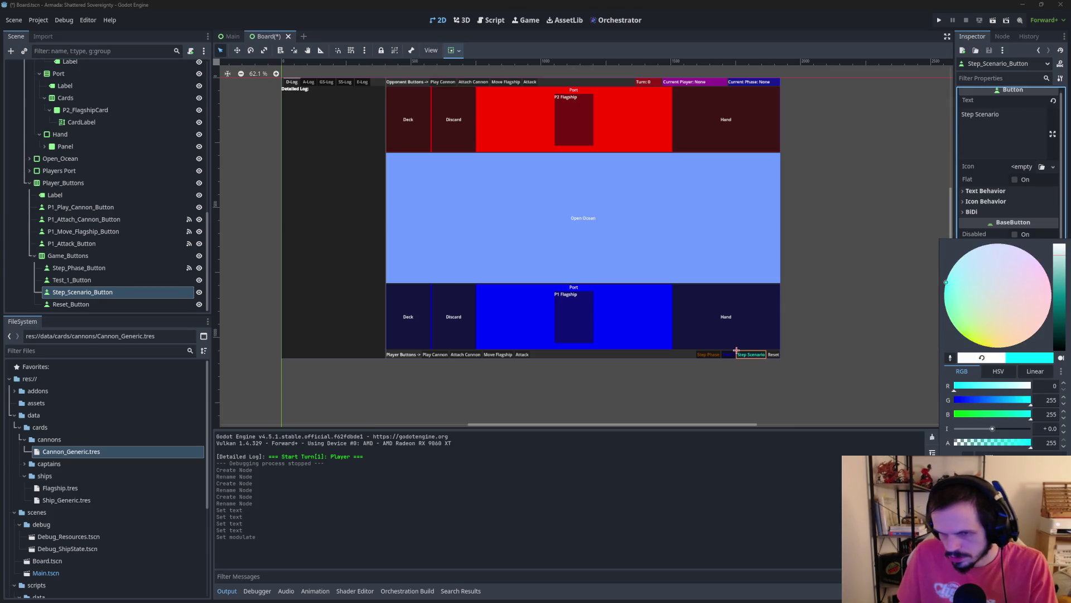
click(803, 345)
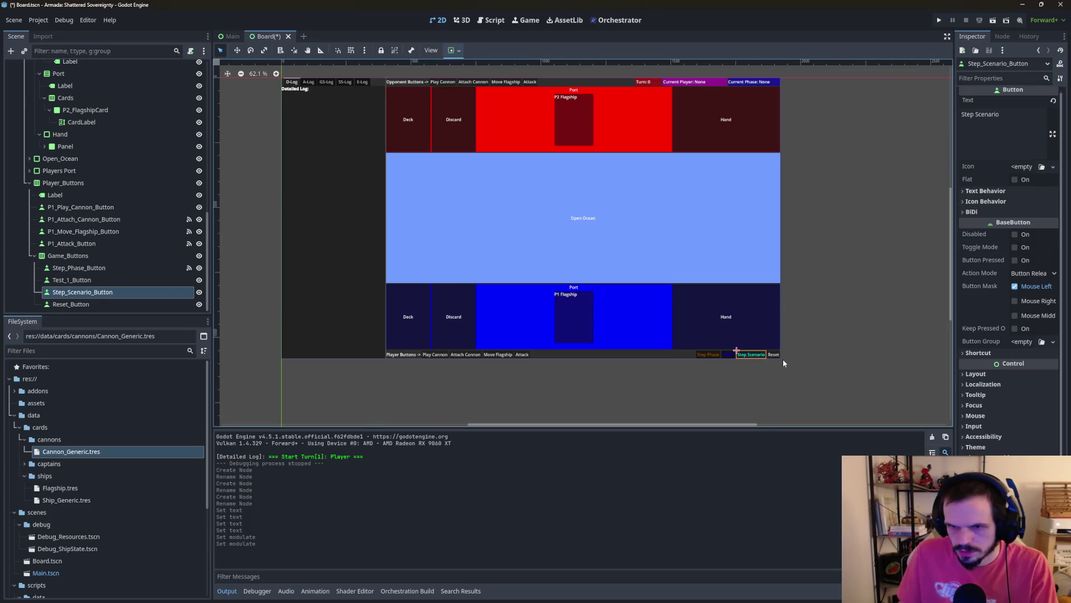
click(70, 304)
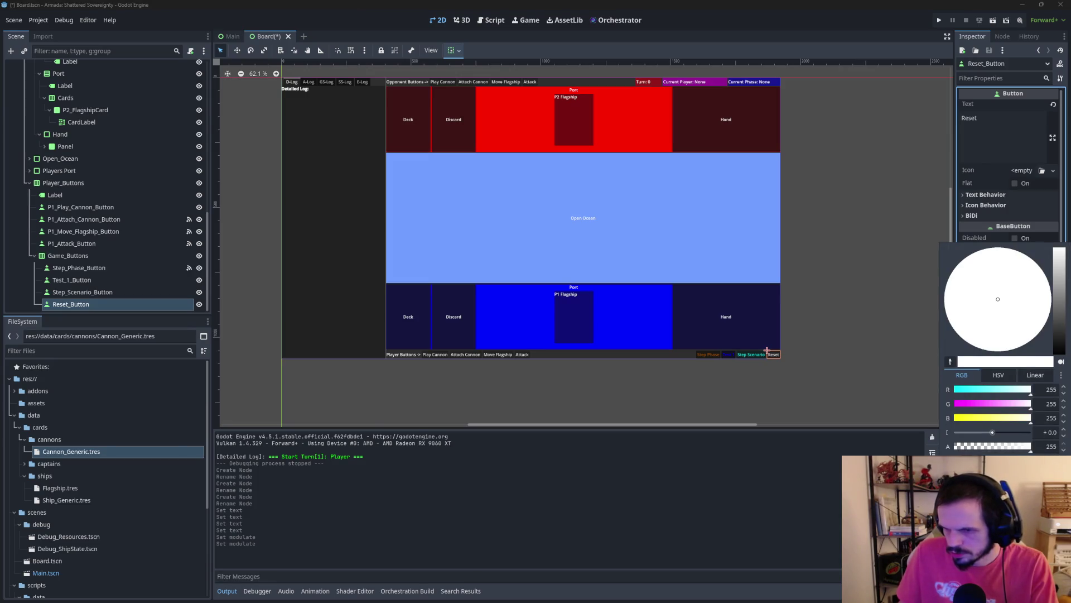
click(1056, 301)
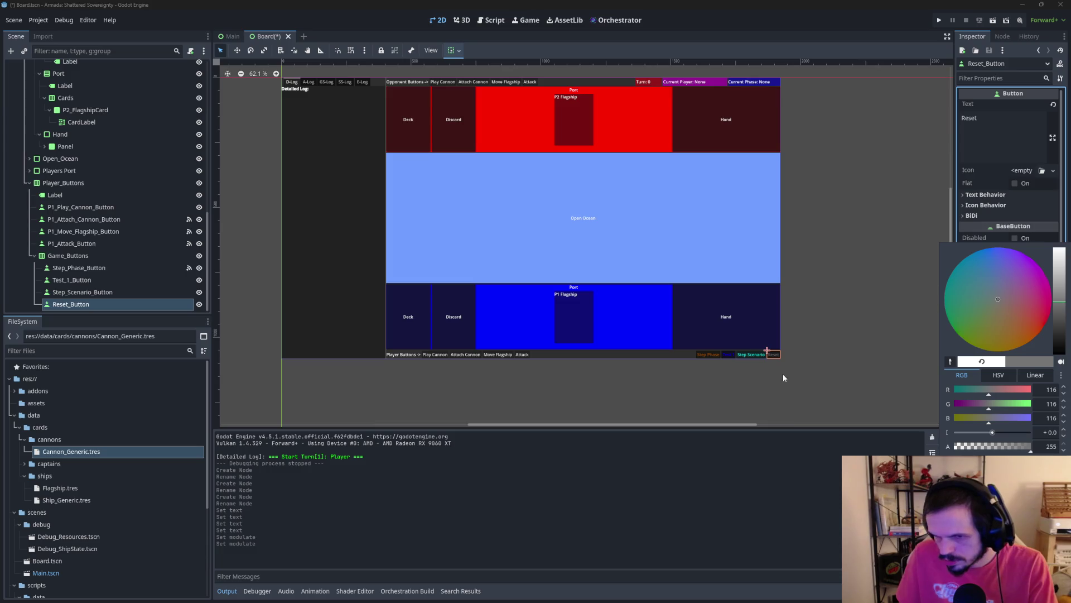
click(834, 383)
Step: Deselect the Reset button and save the Board scene
scroll(762, 366, up, 8)
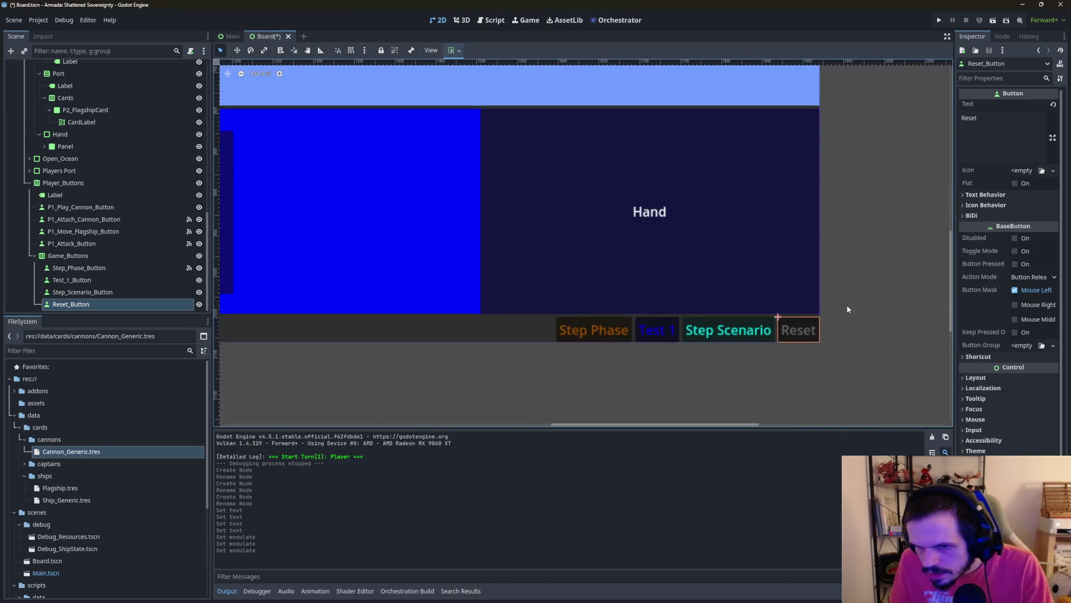
scroll(848, 309, down, 8)
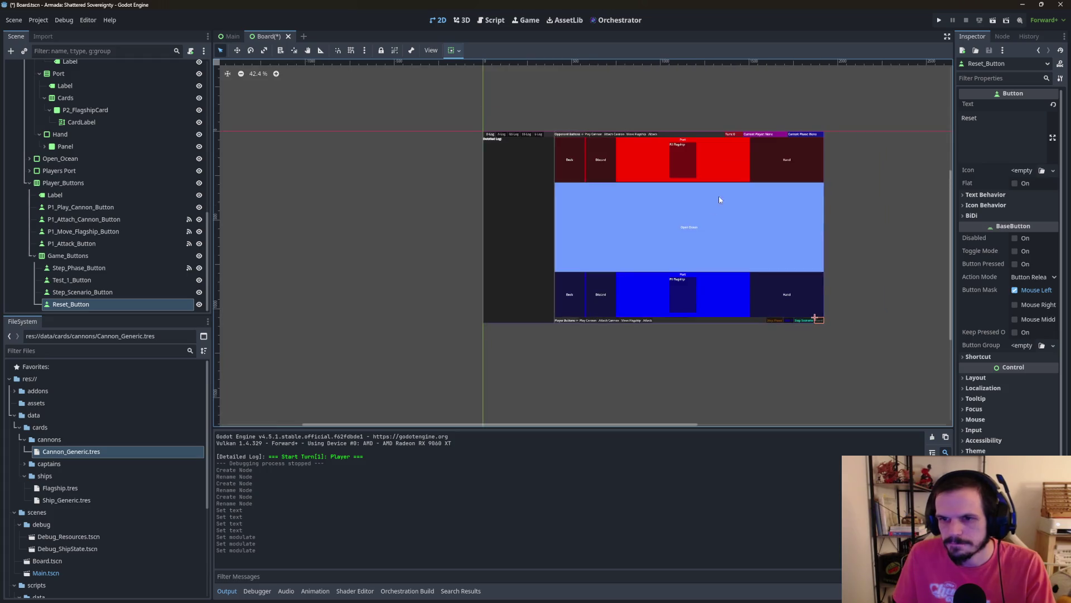
scroll(720, 200, up, 3)
scroll(726, 213, down, 2)
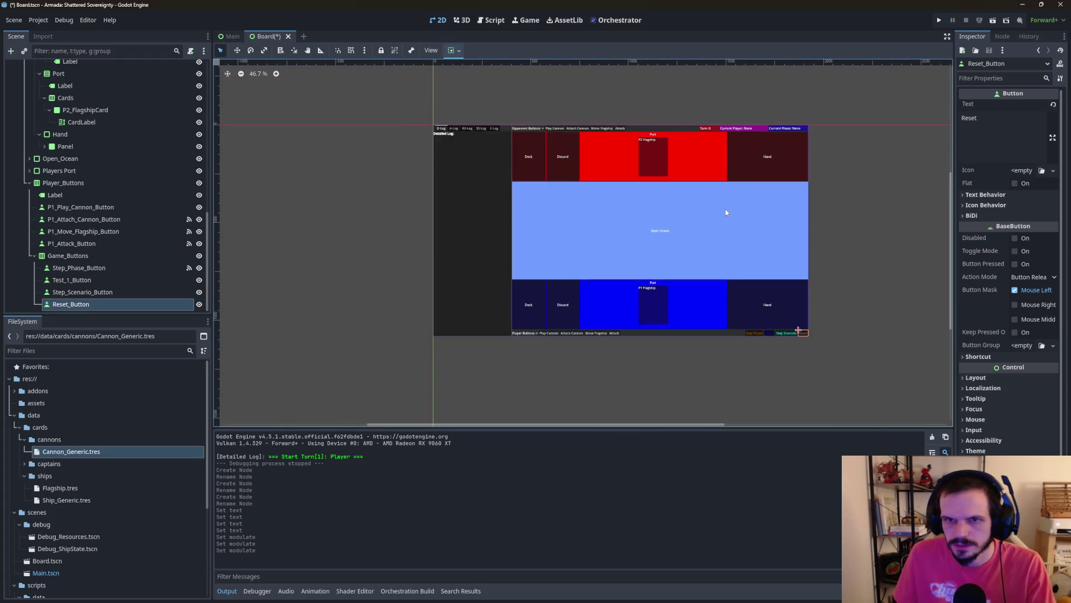
scroll(726, 213, up, 3)
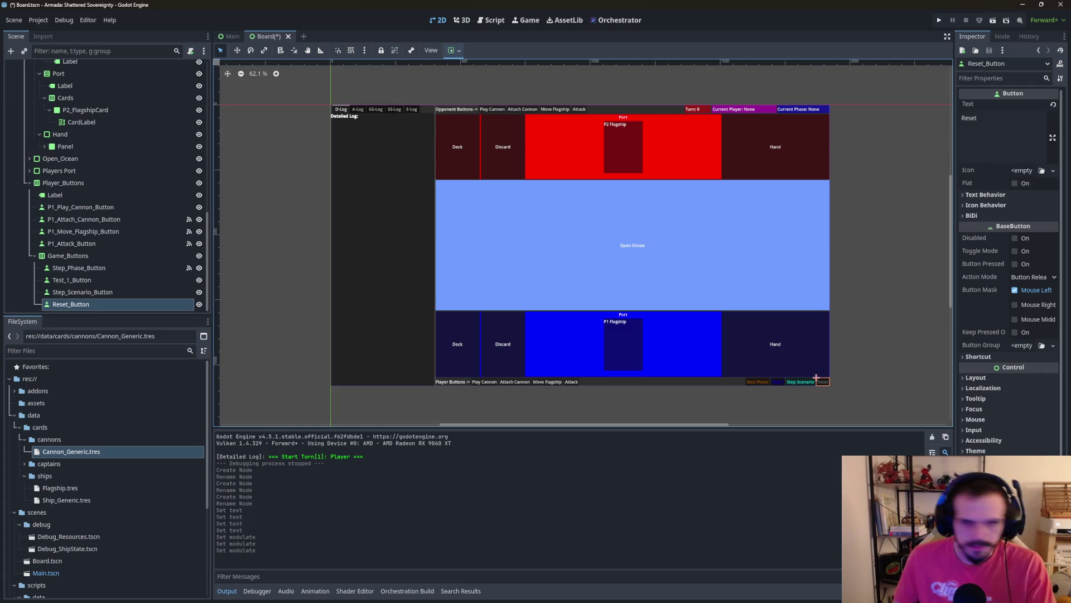
click(917, 372)
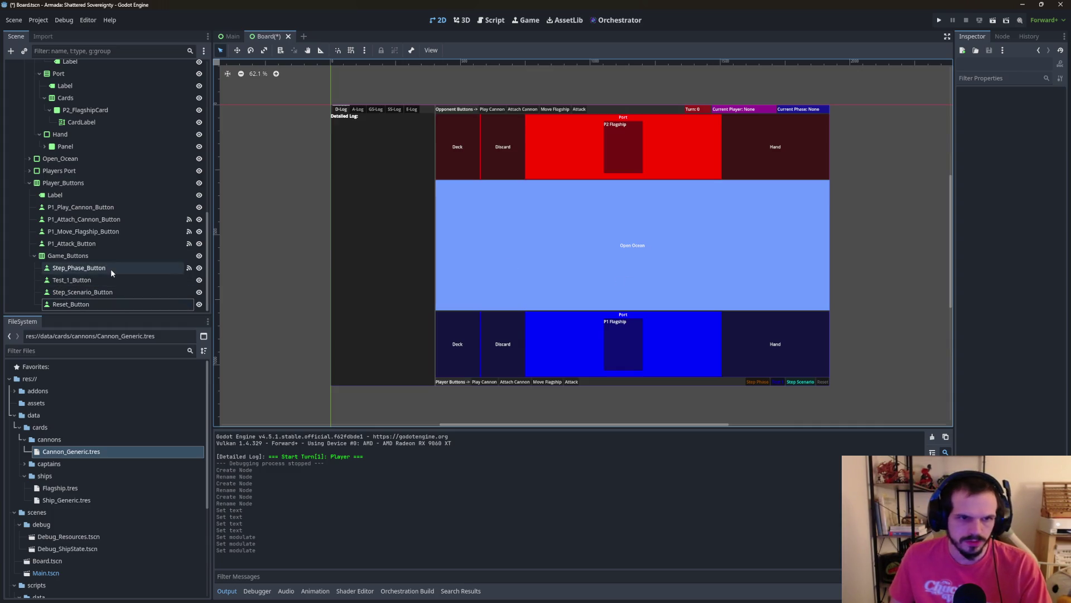
key(ctrl+s)
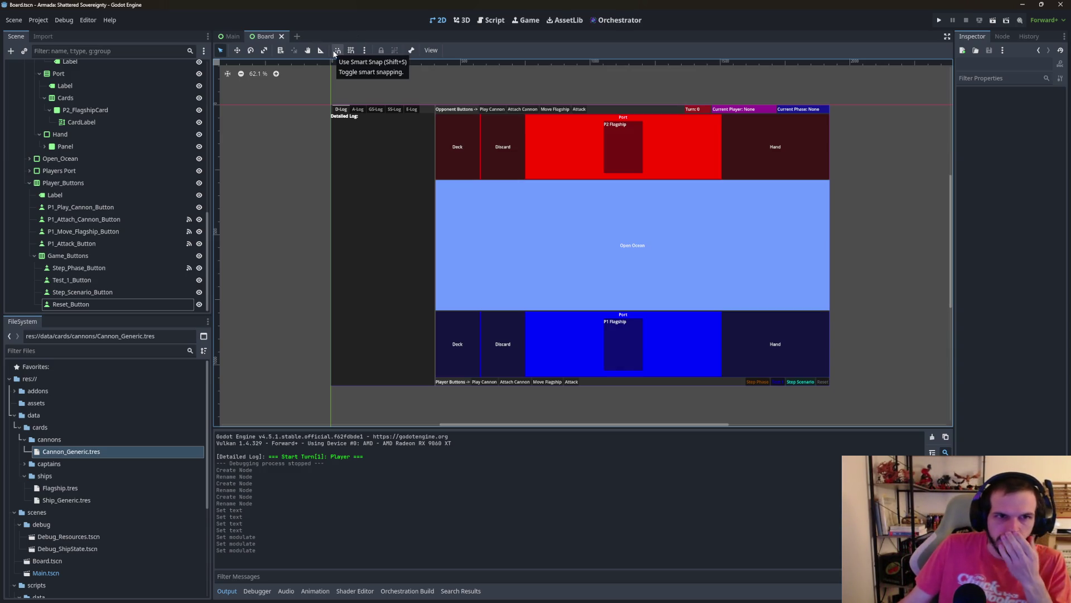
Step: Open BoardController.gd in the Script workspace and go to the end of the file
click(491, 20)
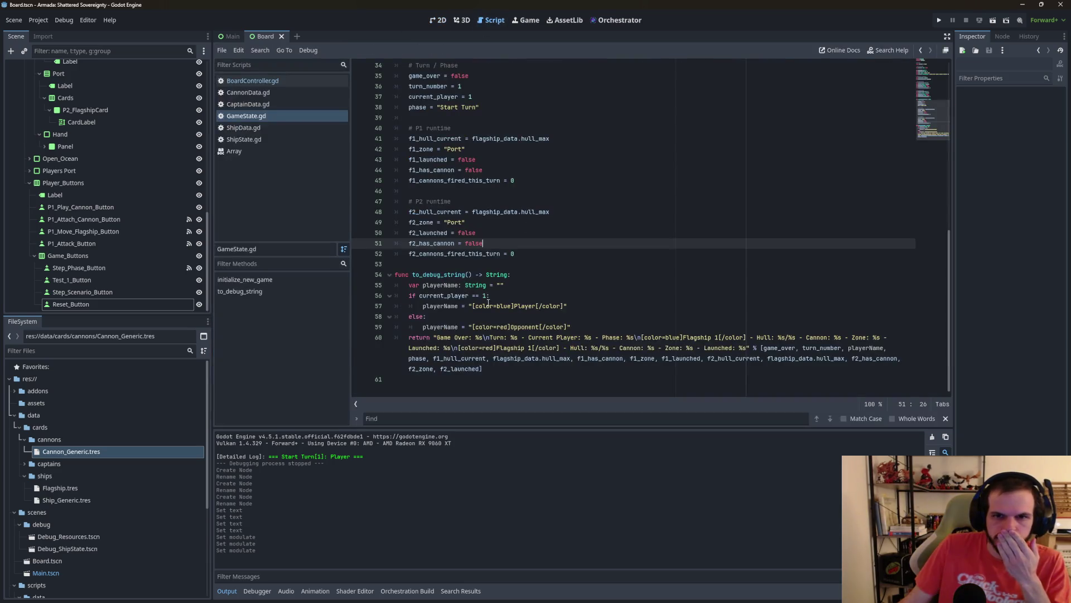
scroll(360, 332, up, 5)
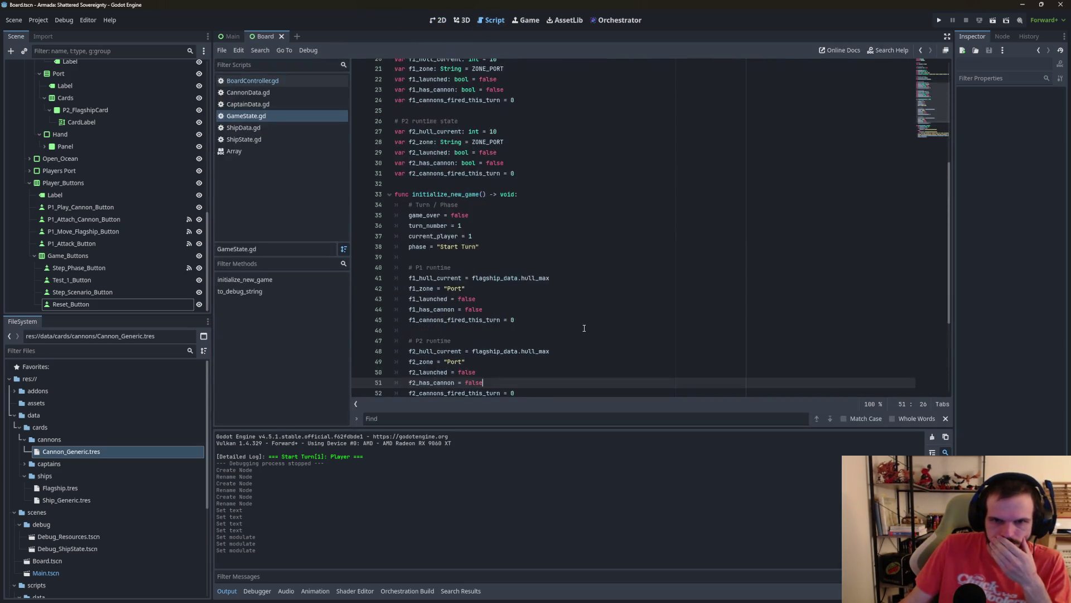
click(289, 79)
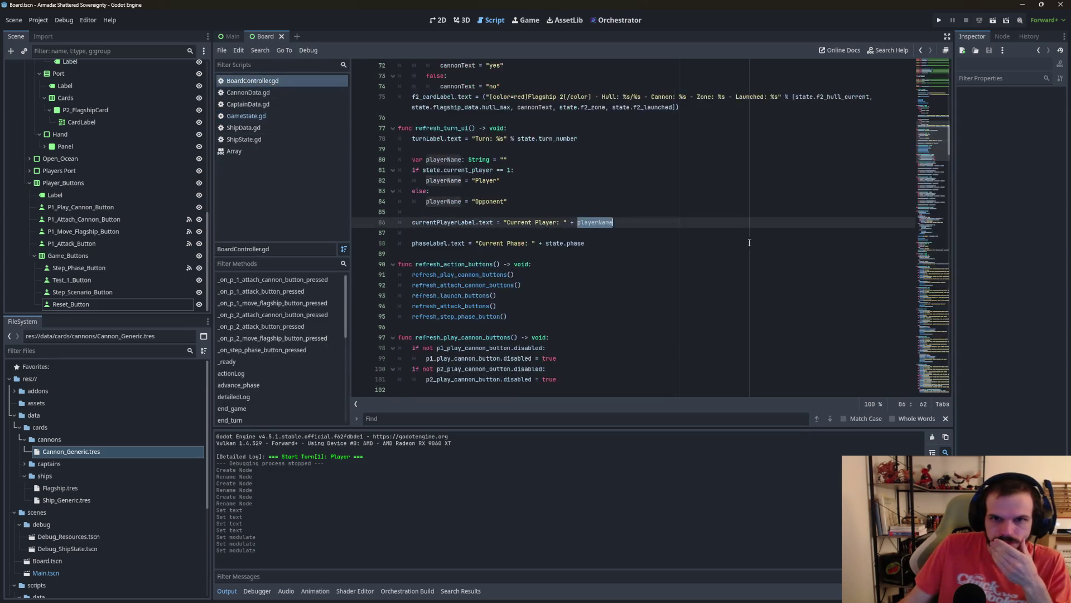
scroll(746, 318, down, 5)
mouse_move(948, 159)
mouse_down()
mouse_move(959, 205)
mouse_move(951, 413)
mouse_up()
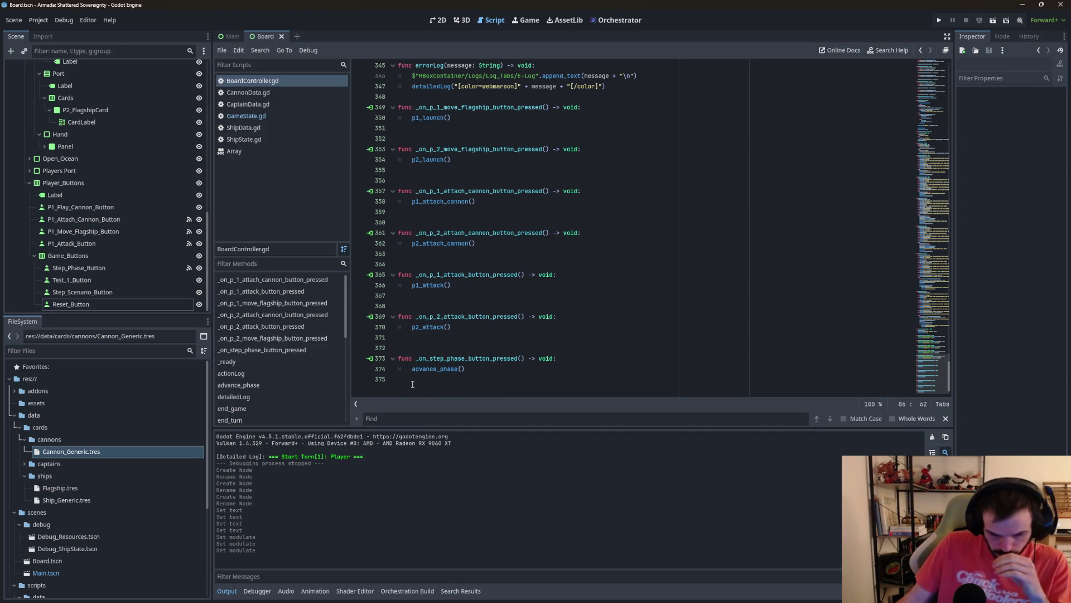
click(437, 384)
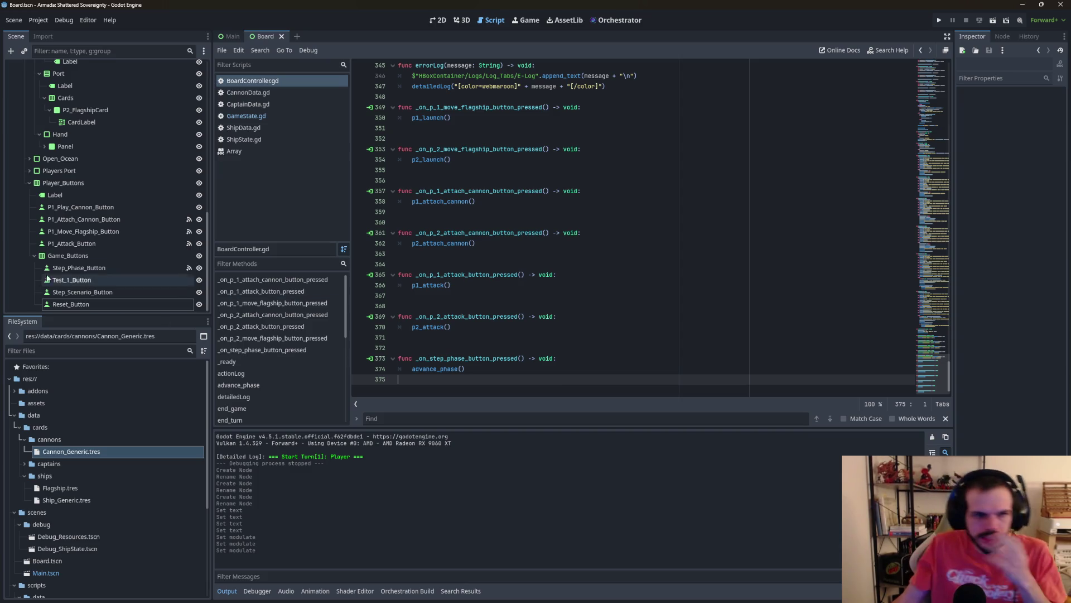
Step: Connect Test_1_Button's pressed() signal to a new _on_test_1_button_pressed handler
click(104, 282)
click(1003, 37)
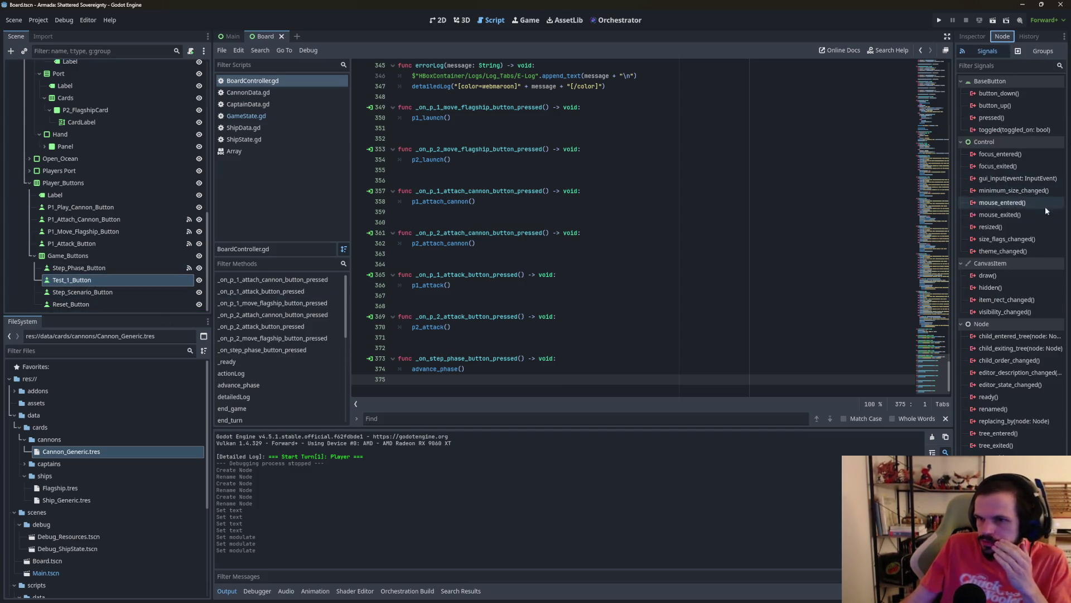
double_click(991, 117)
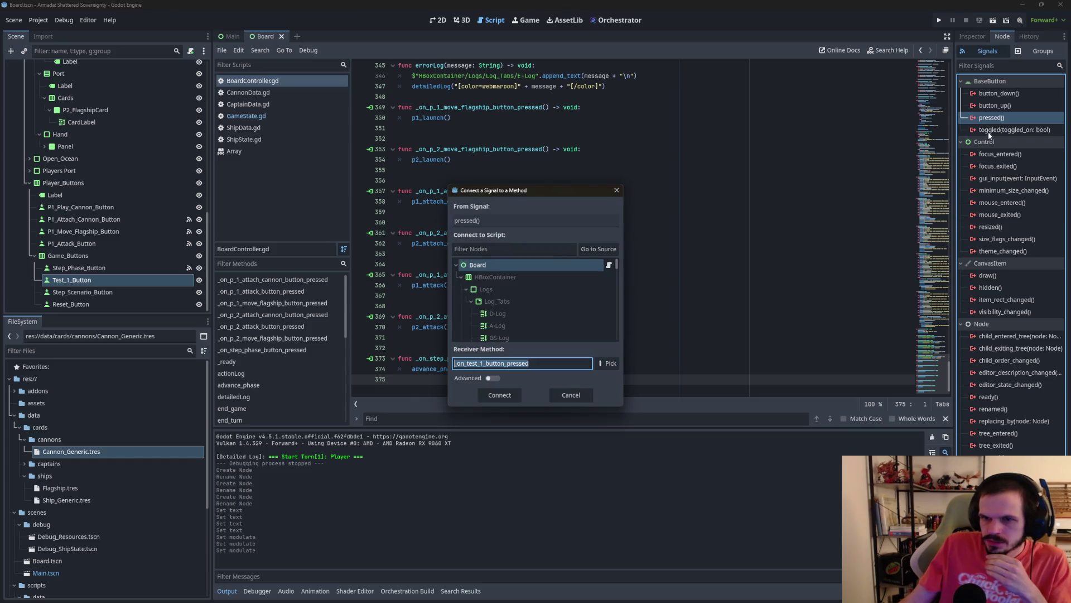
click(510, 397)
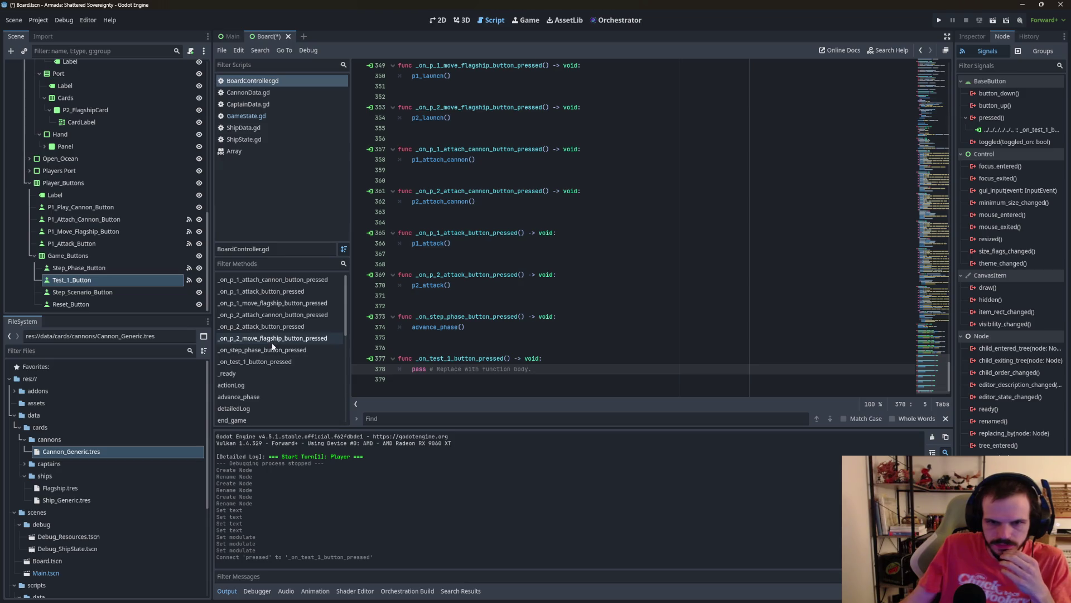
Step: Connect Step_Scenario_Button's pressed() signal to a new handler in BoardController.gd
double_click(83, 292)
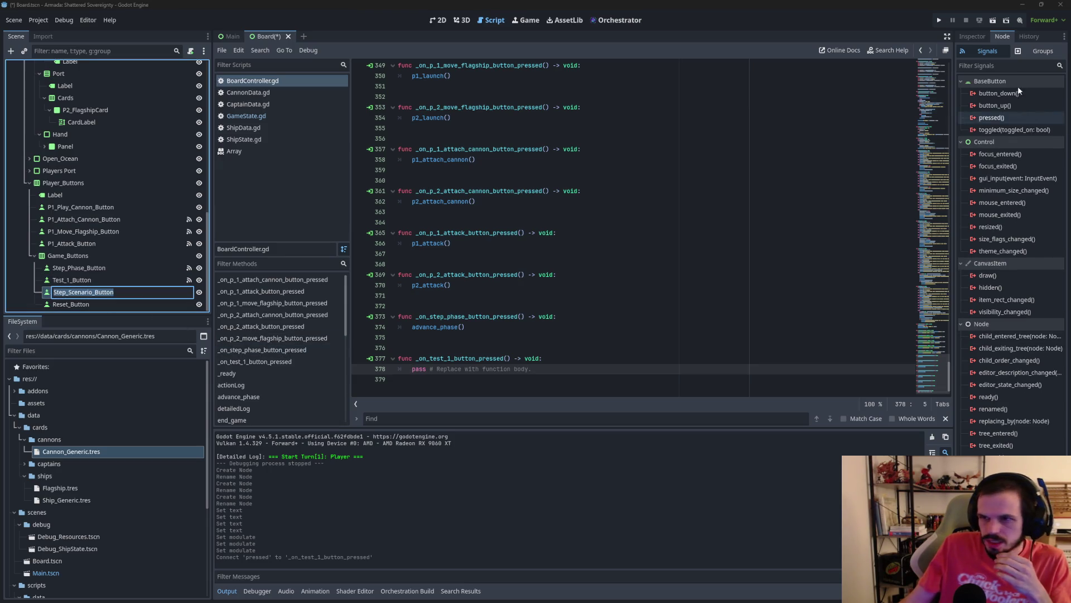
click(991, 118)
right_click(997, 118)
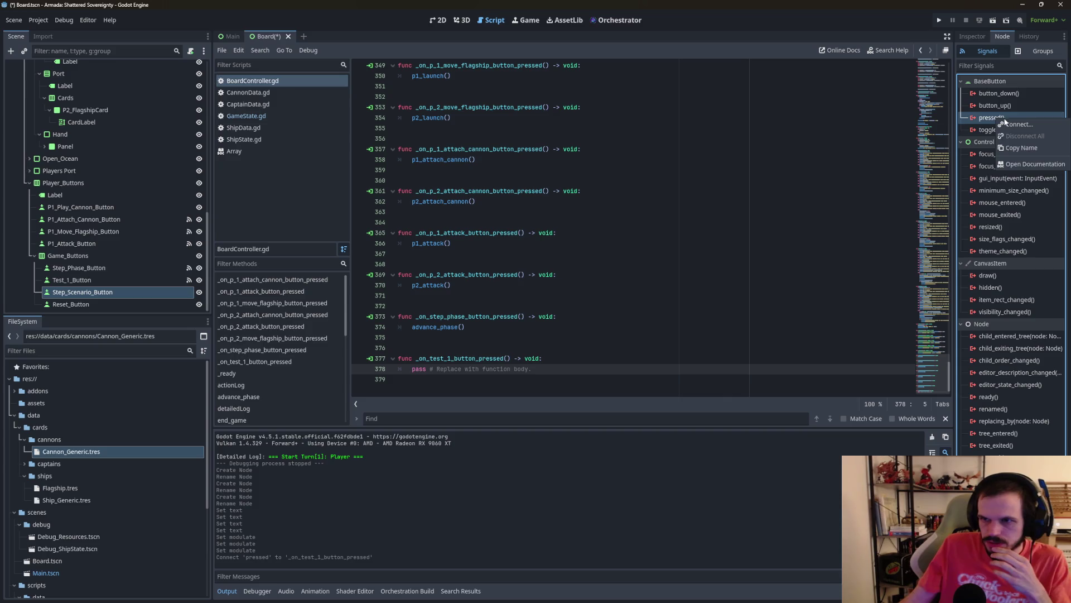
click(1025, 125)
click(499, 395)
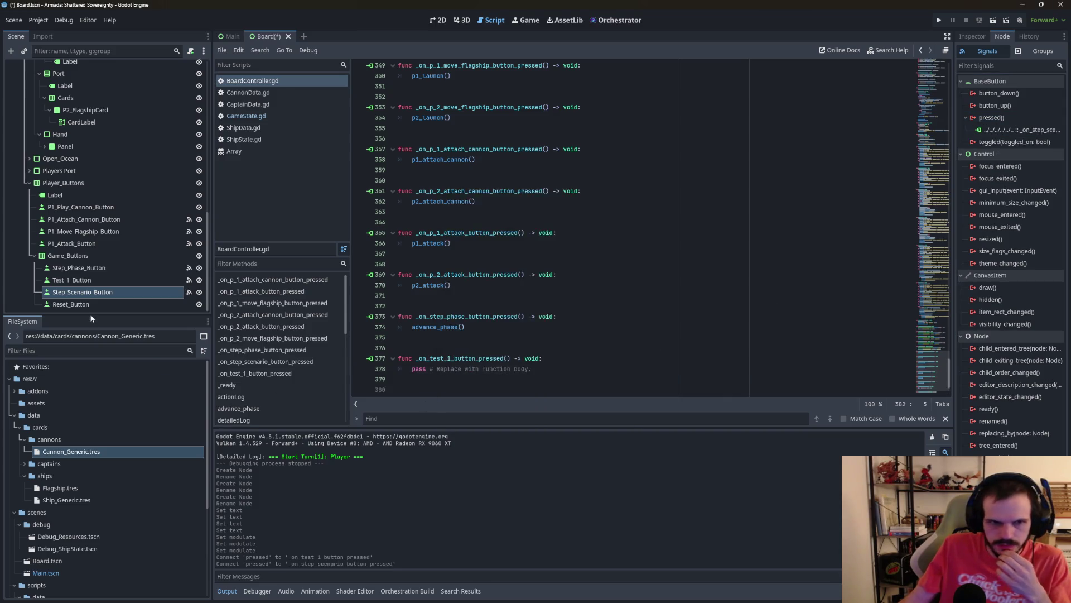
Step: Connect Reset_Button's pressed() signal to a new handler in BoardController.gd
right_click(997, 118)
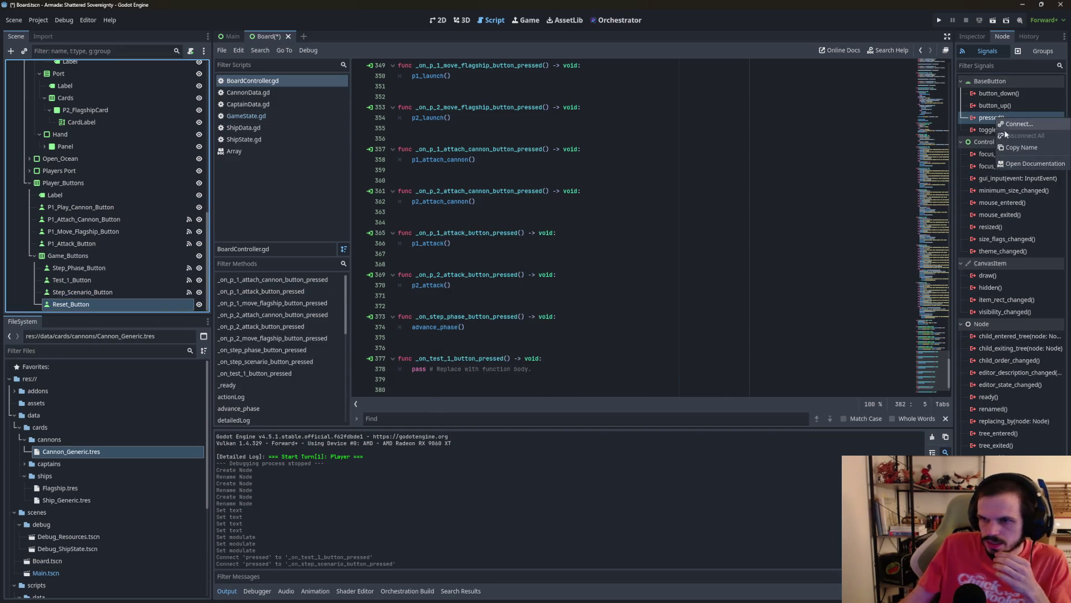
click(1020, 125)
click(500, 394)
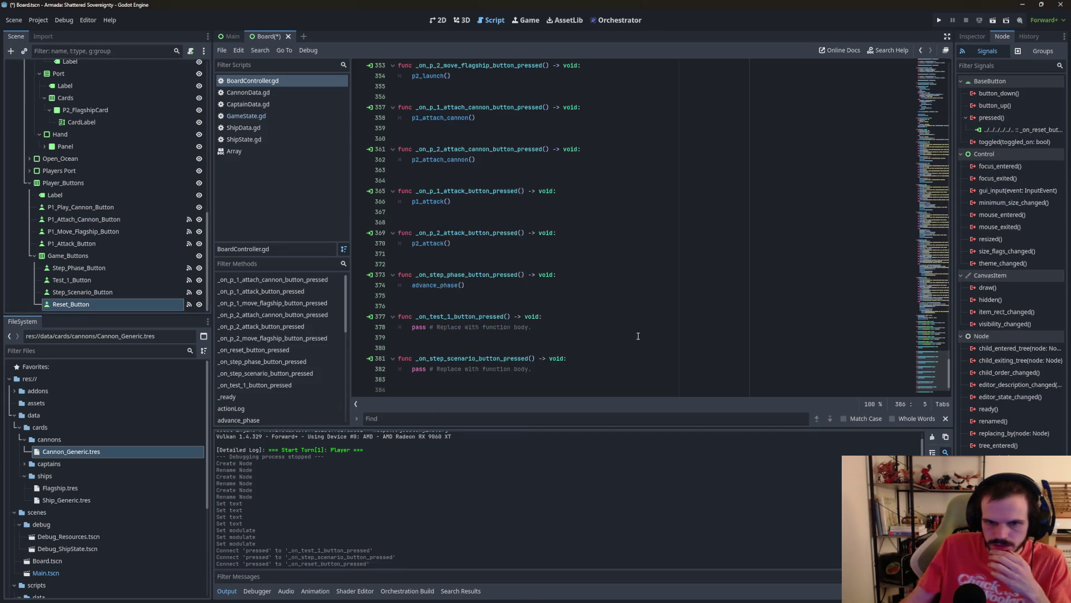
click(577, 348)
click(529, 295)
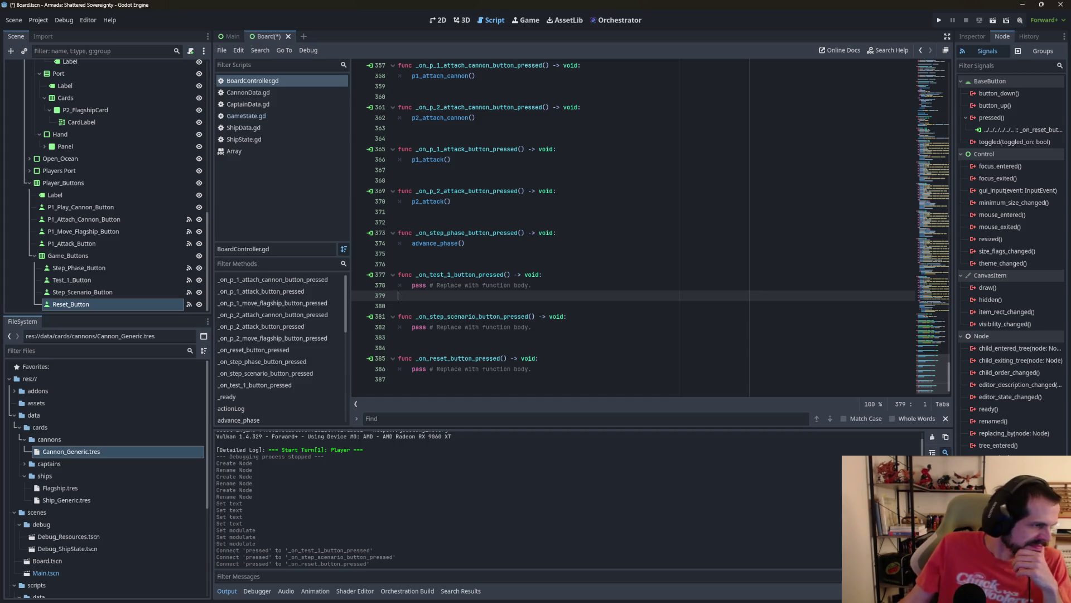
Step: Replace the Test 1 handler's pass with detailedLog("Test 1 Button Pressed")
drag(532, 285, 409, 284)
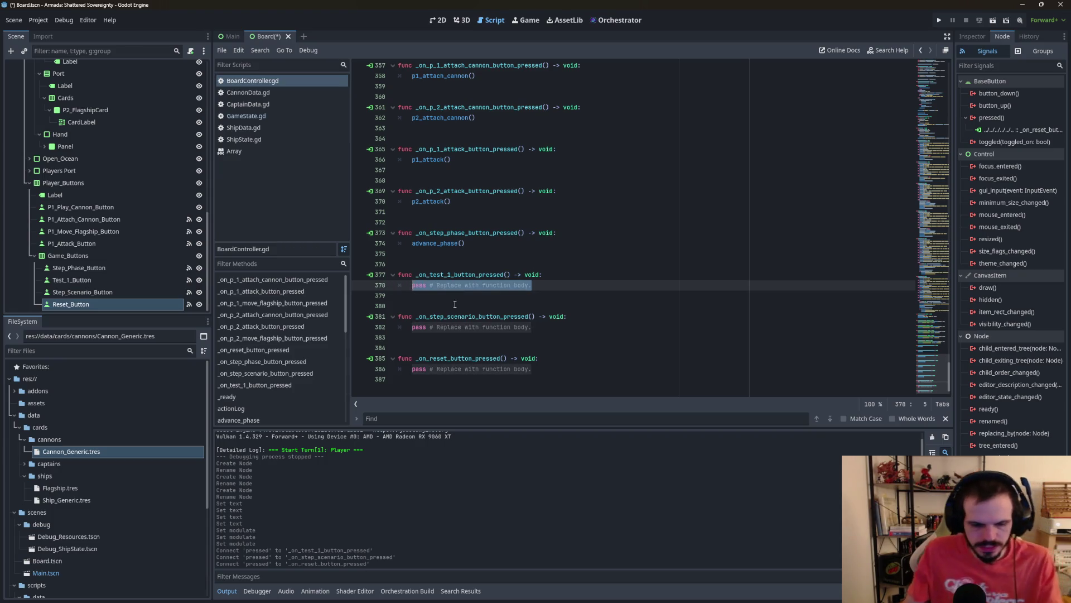
text(deta)
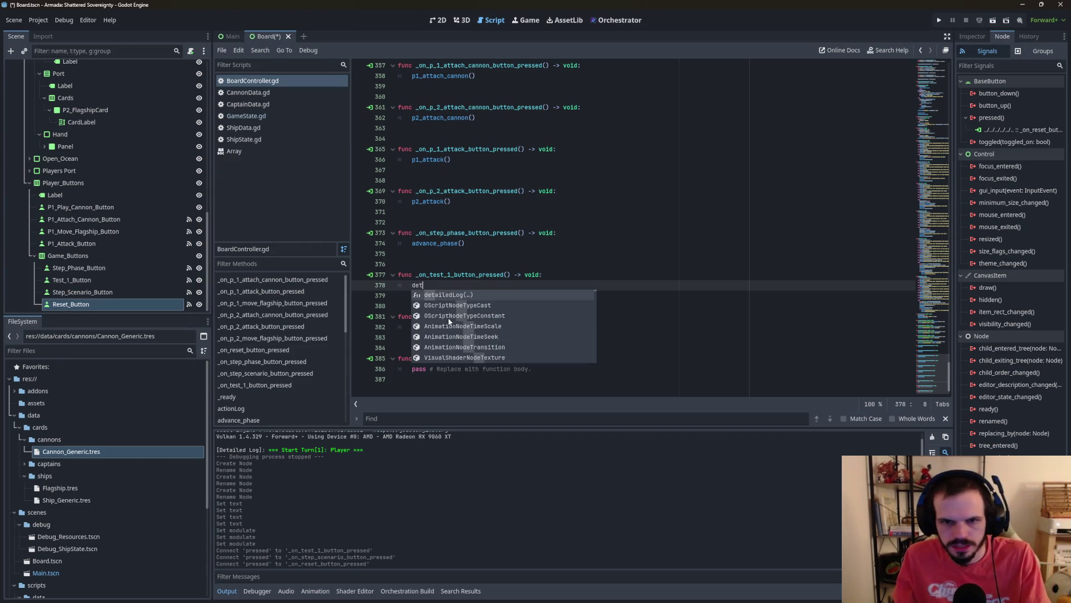
key(Return)
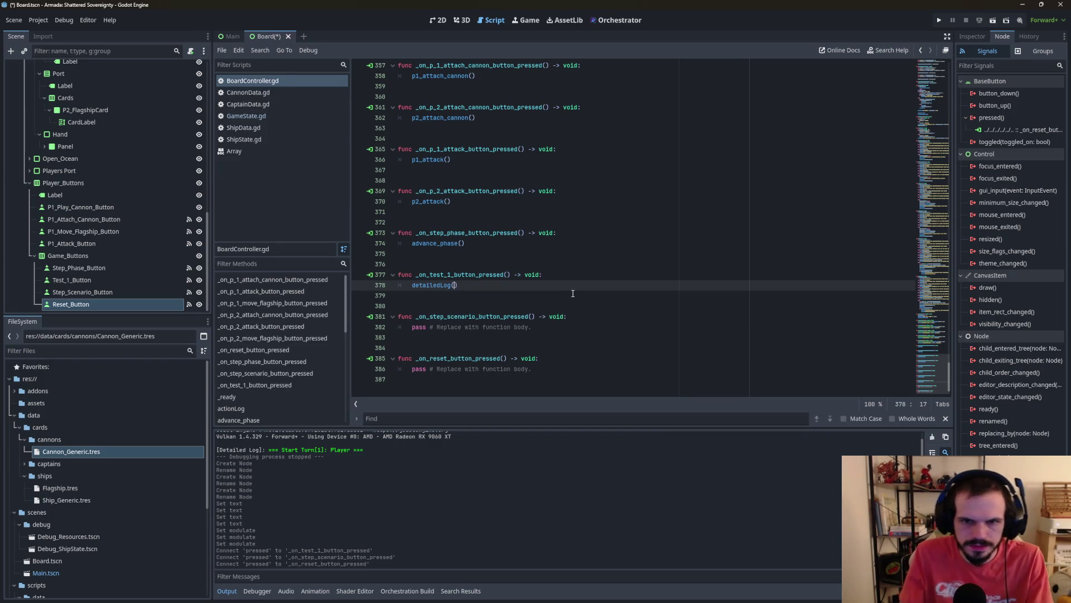
text("Test 1 )
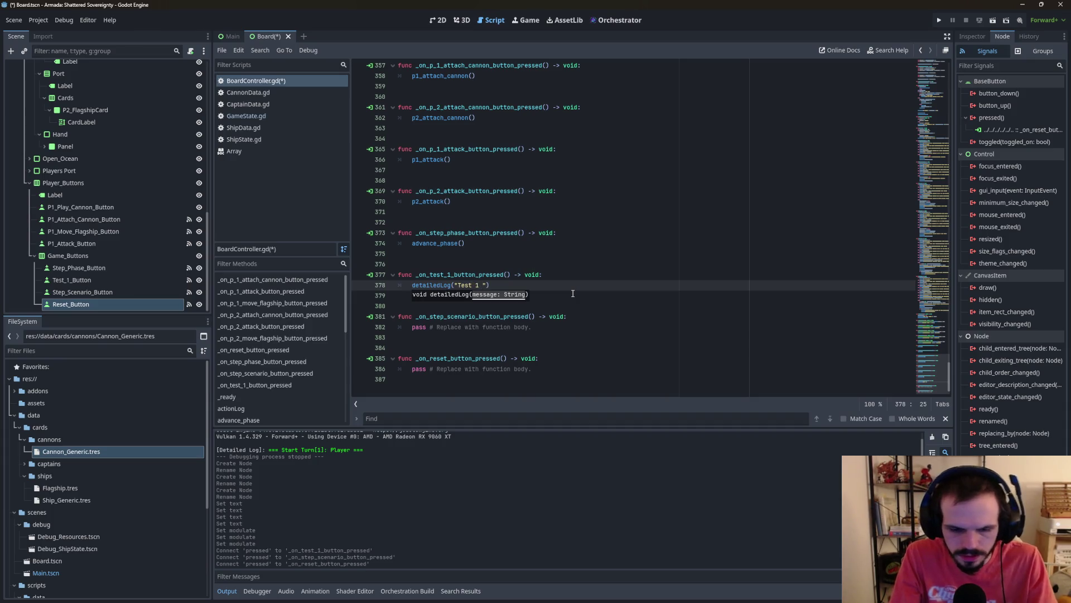
text(Button Press)
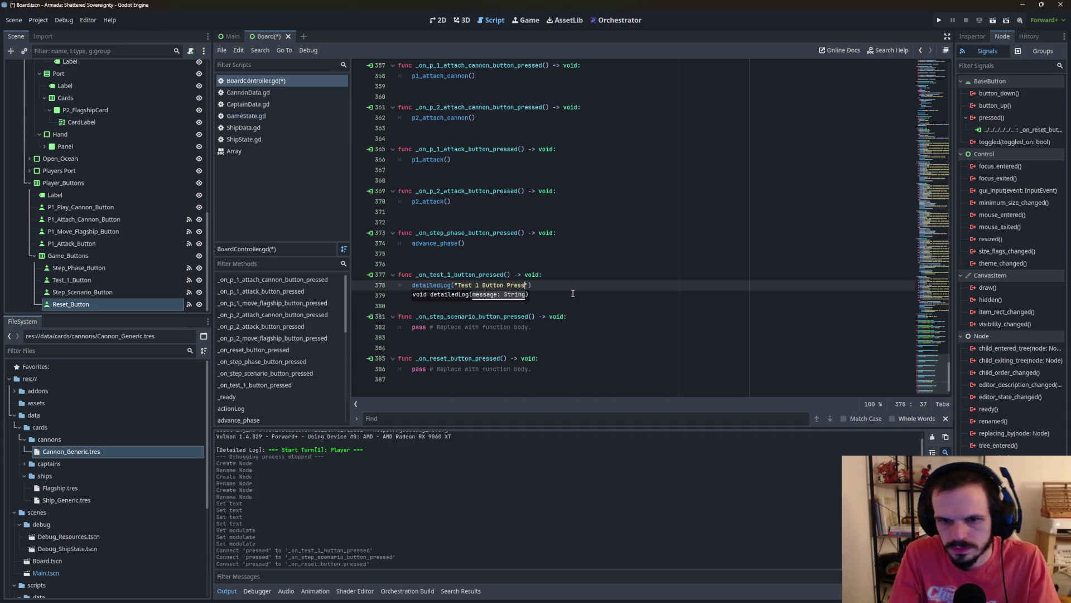
text(ed)
Step: Paste the log call into the Step Scenario and Reset handlers with matching messages, then run the project
click(523, 320)
drag(539, 285, 413, 285)
key(ctrl+c)
drag(532, 327, 407, 324)
key(ctrl+v)
mouse_move(584, 364)
mouse_down()
mouse_move(399, 369)
mouse_move(413, 369)
mouse_up()
key(ctrl+v)
drag(480, 327, 457, 328)
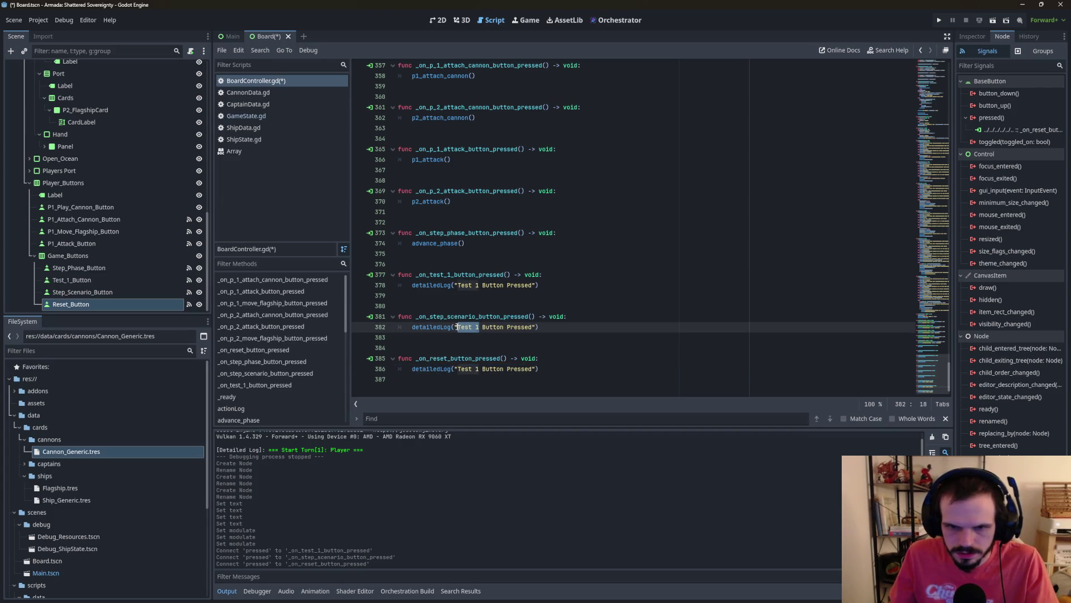
text(Step Scena)
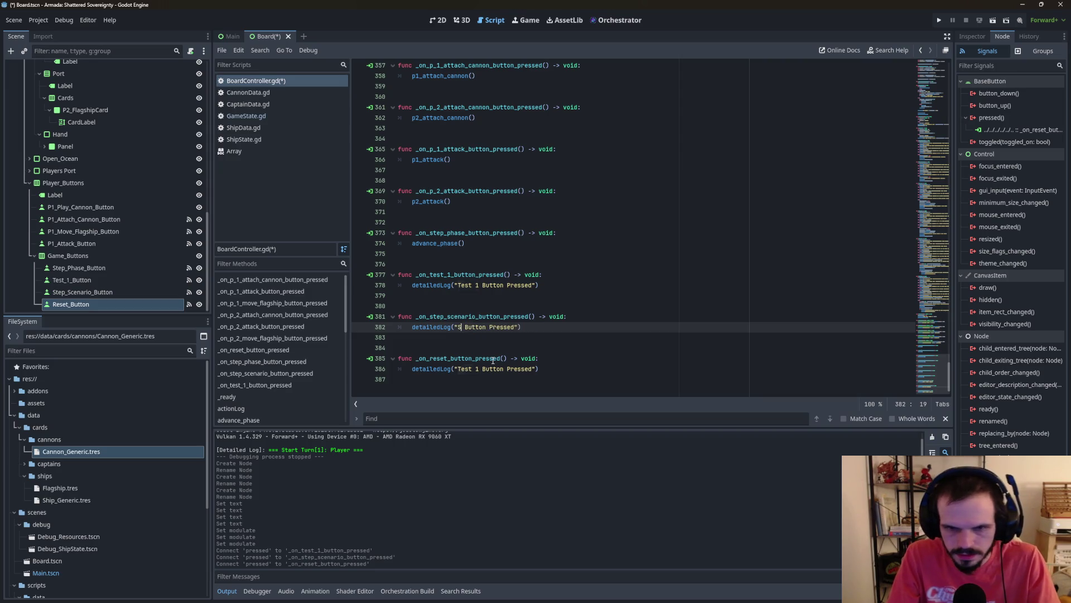
text(rio)
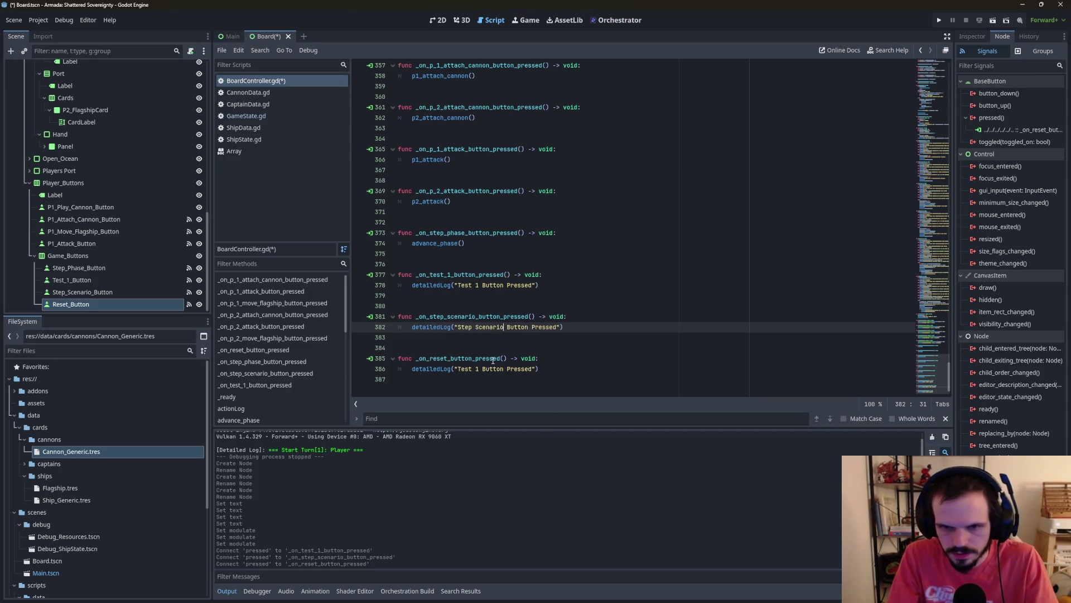
drag(480, 369, 457, 370)
text(Reset)
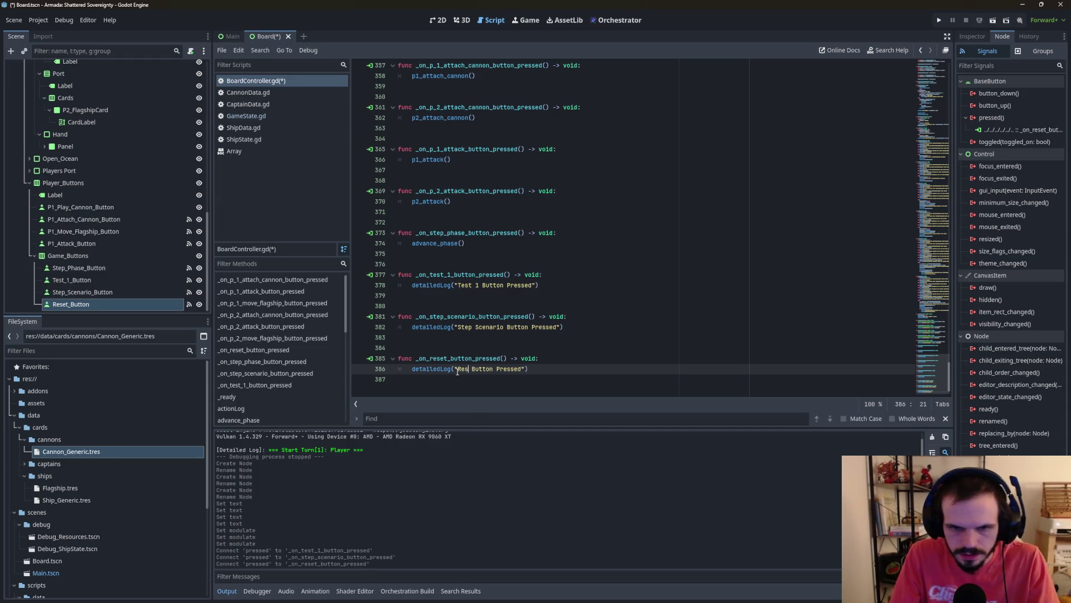
click(544, 274)
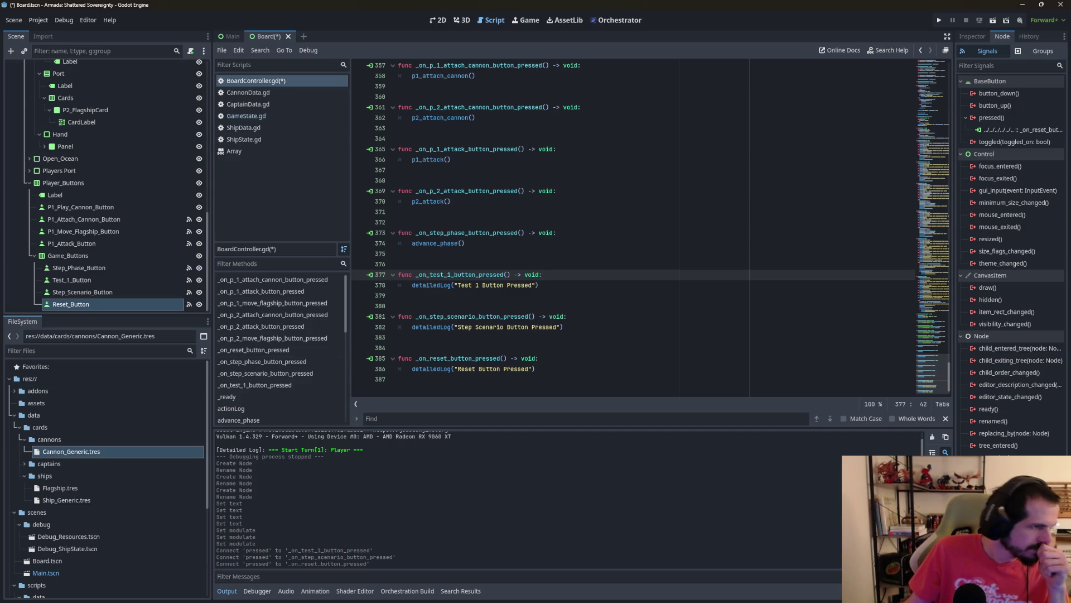
click(939, 20)
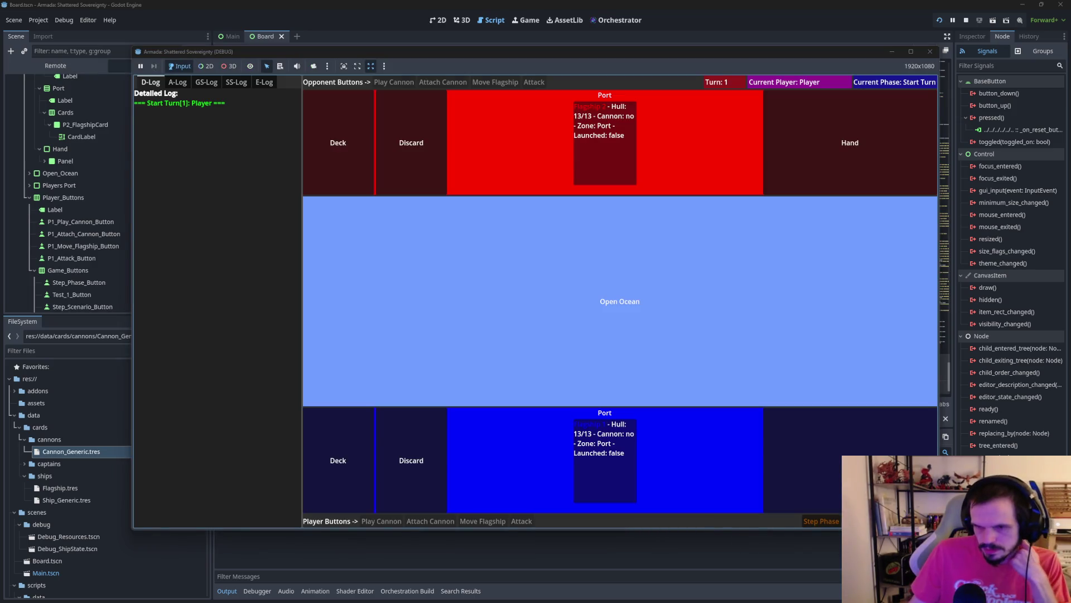
Step: Press Test 1, Step Scenario and Reset in the running game to check their log messages, then stop it
click(862, 521)
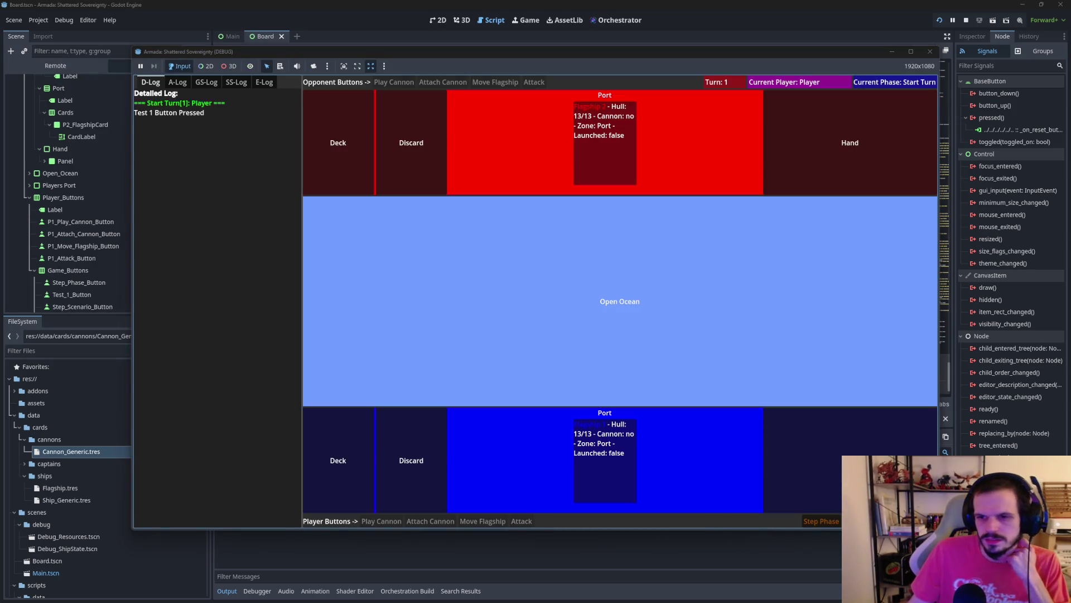
click(898, 521)
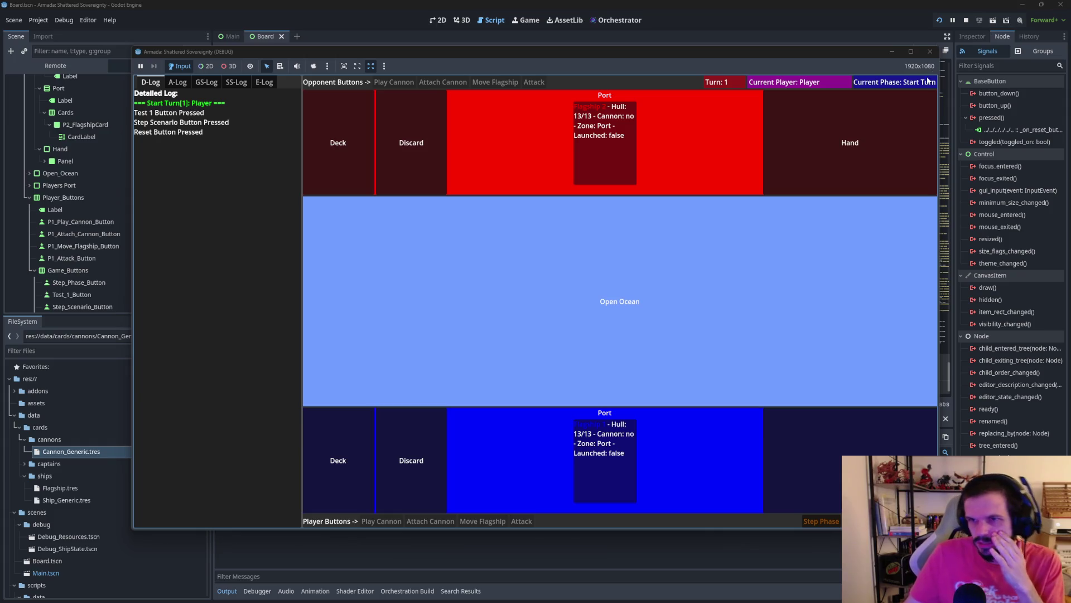
click(930, 52)
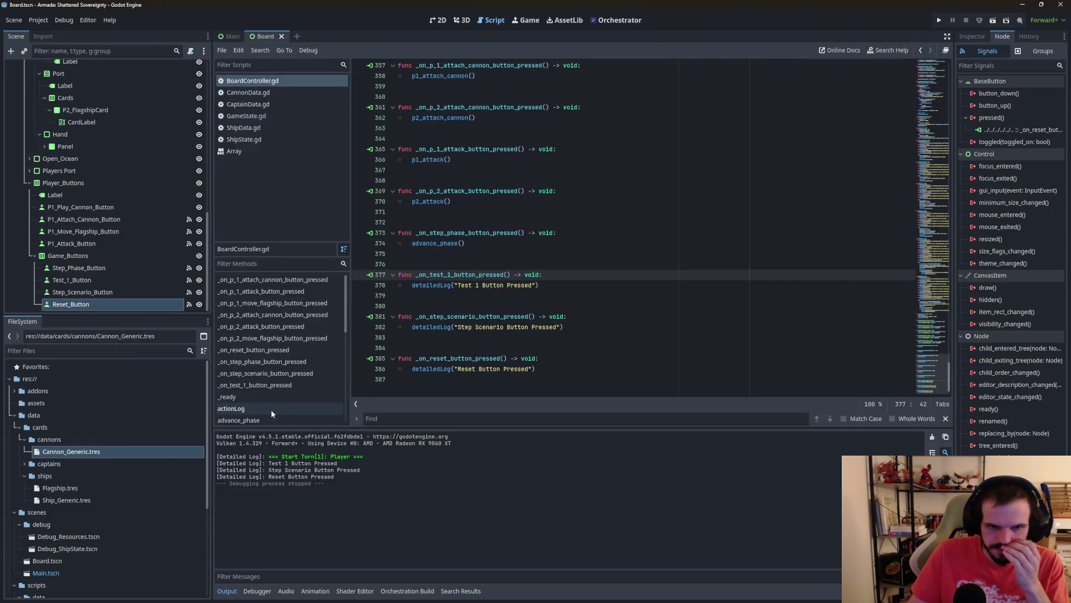
Step: Above end_game, write func reset_game() -> void: whose body calls state.initialize_new_game()
scroll(273, 406, down, 8)
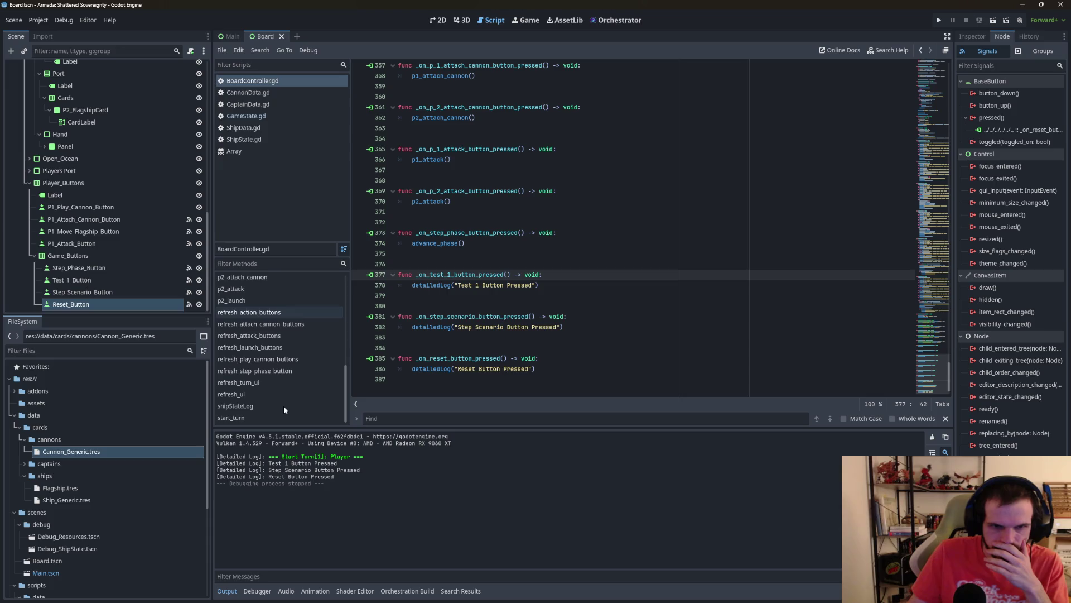
scroll(281, 408, up, 5)
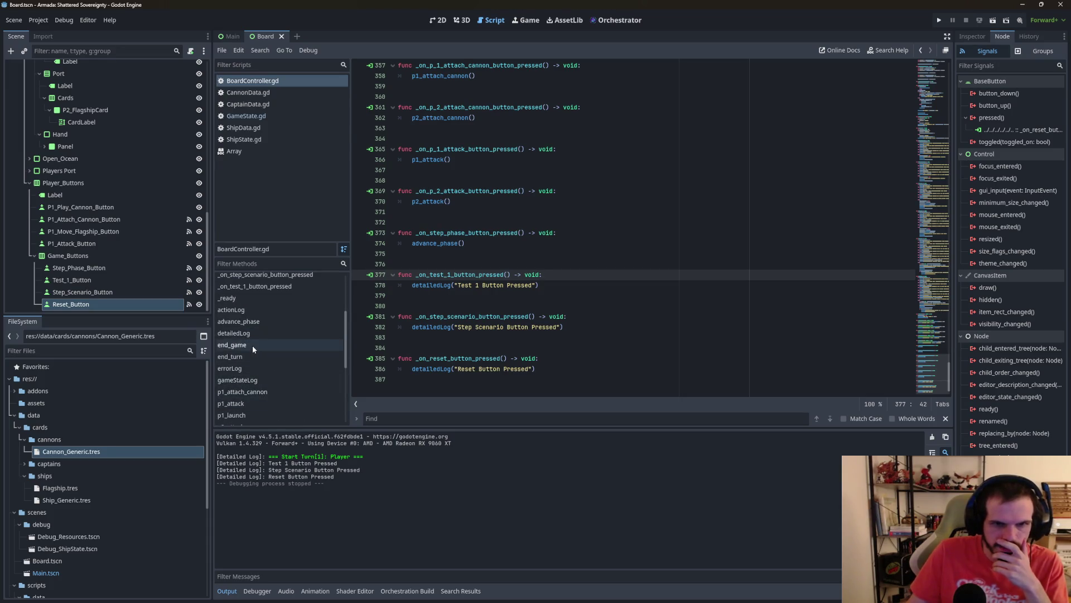
click(252, 345)
click(457, 212)
key(Return)
key(Return)
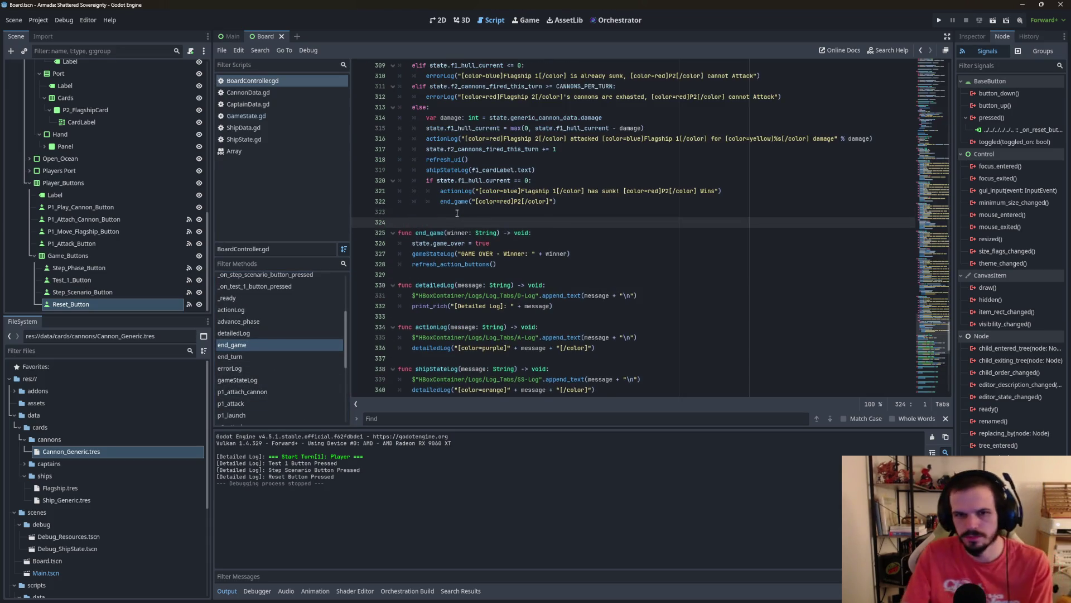
key(Up)
text(func )
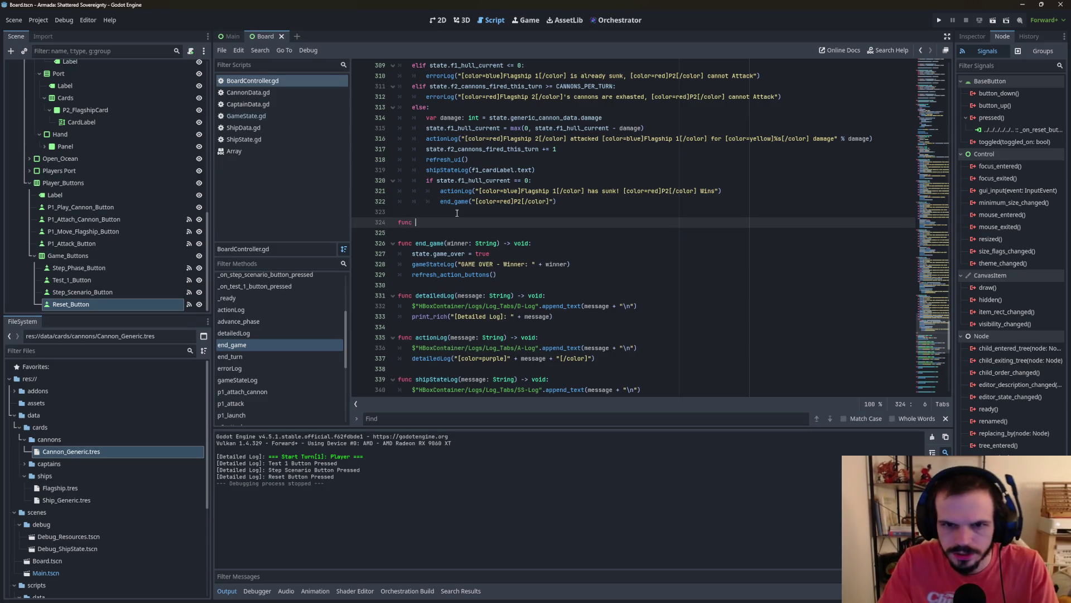
text(reset)
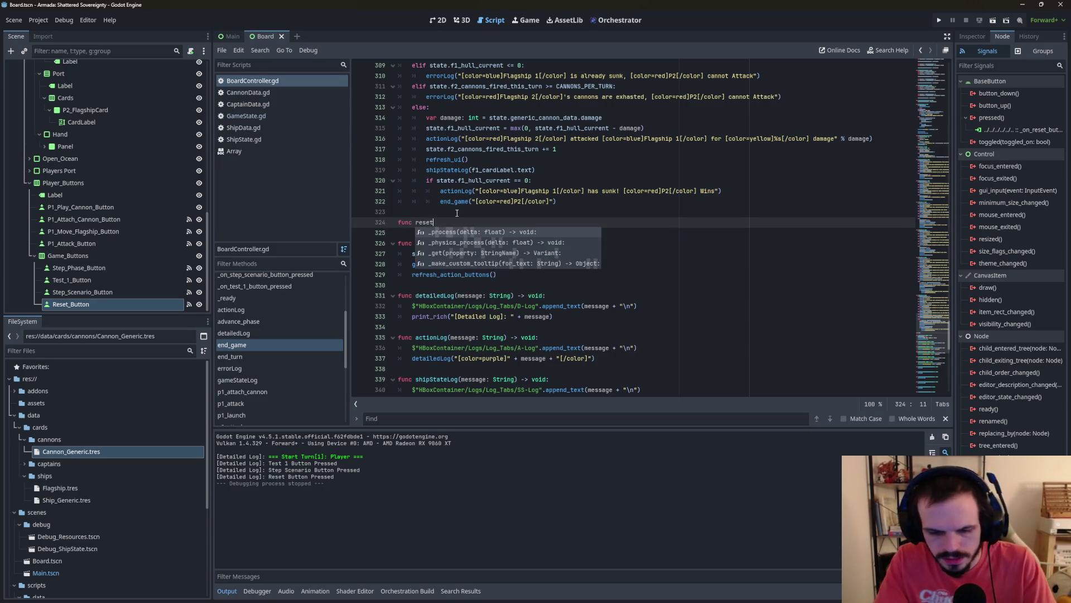
text(_gamer)
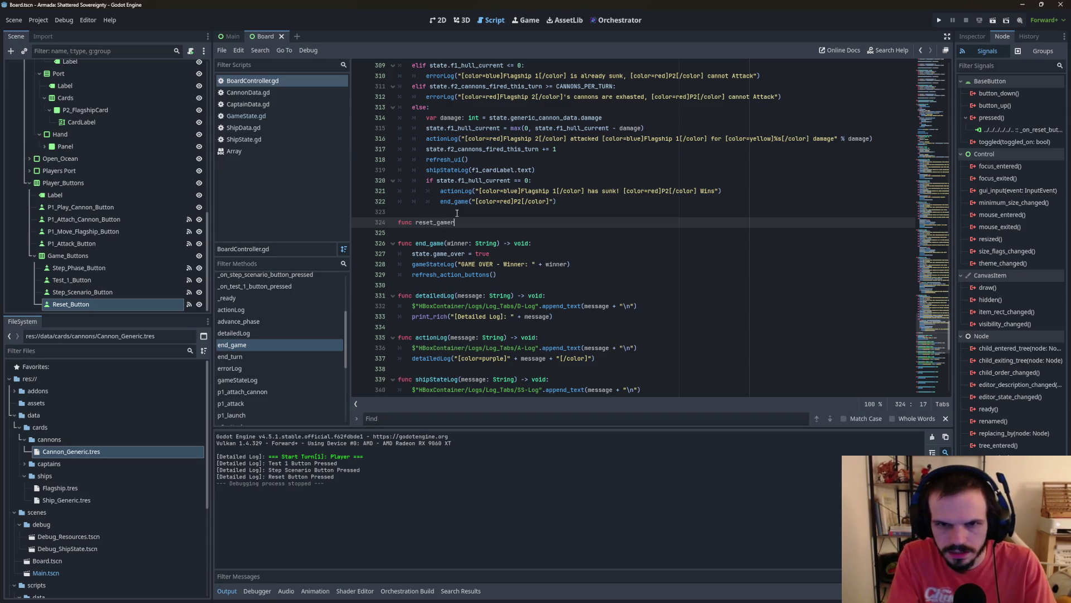
text(()
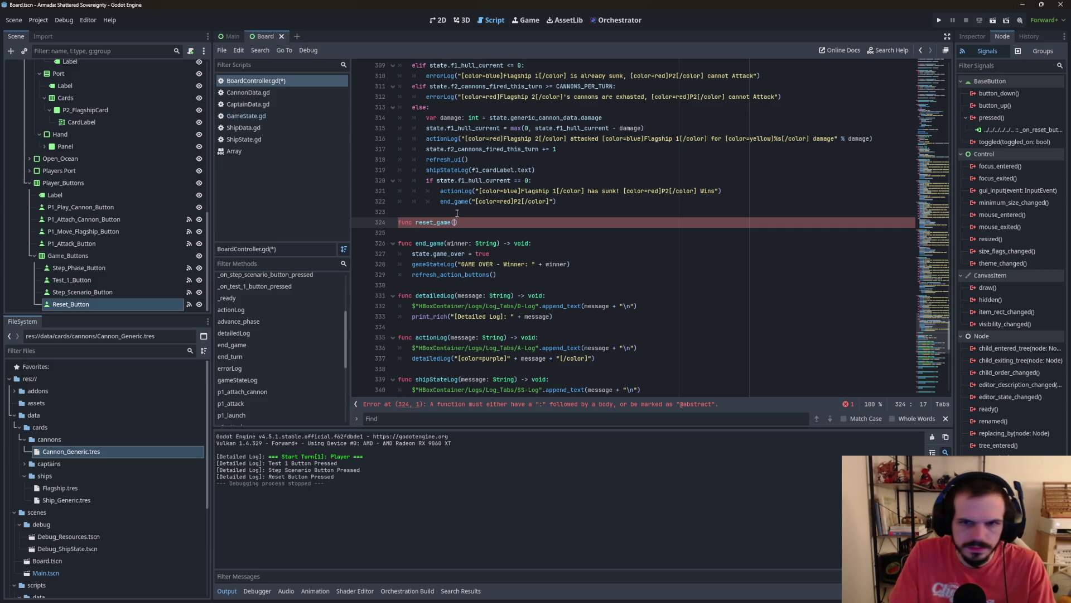
text())
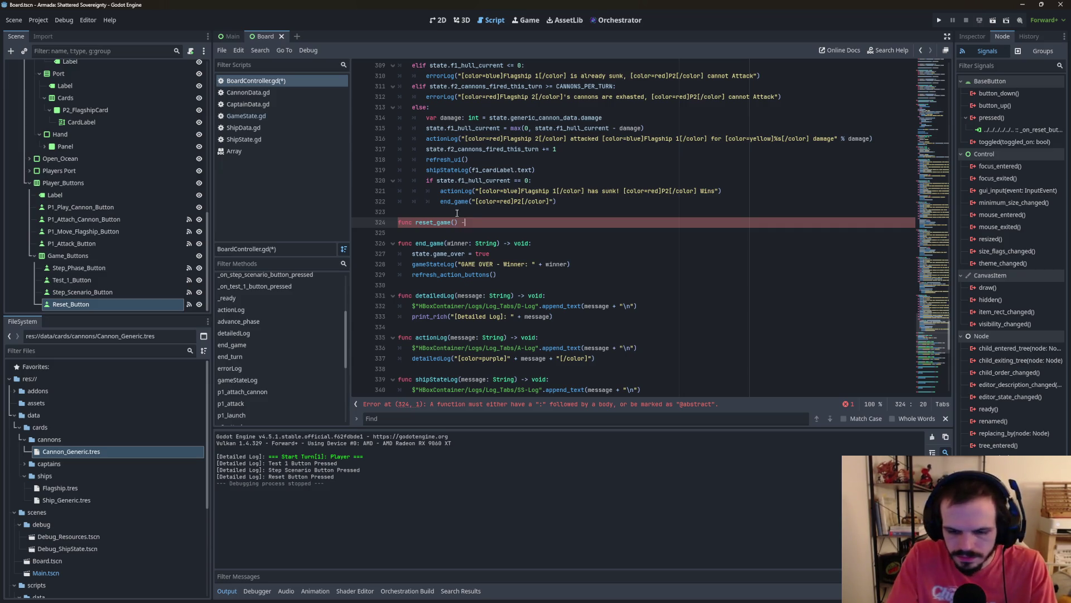
text(oid:)
key(Return)
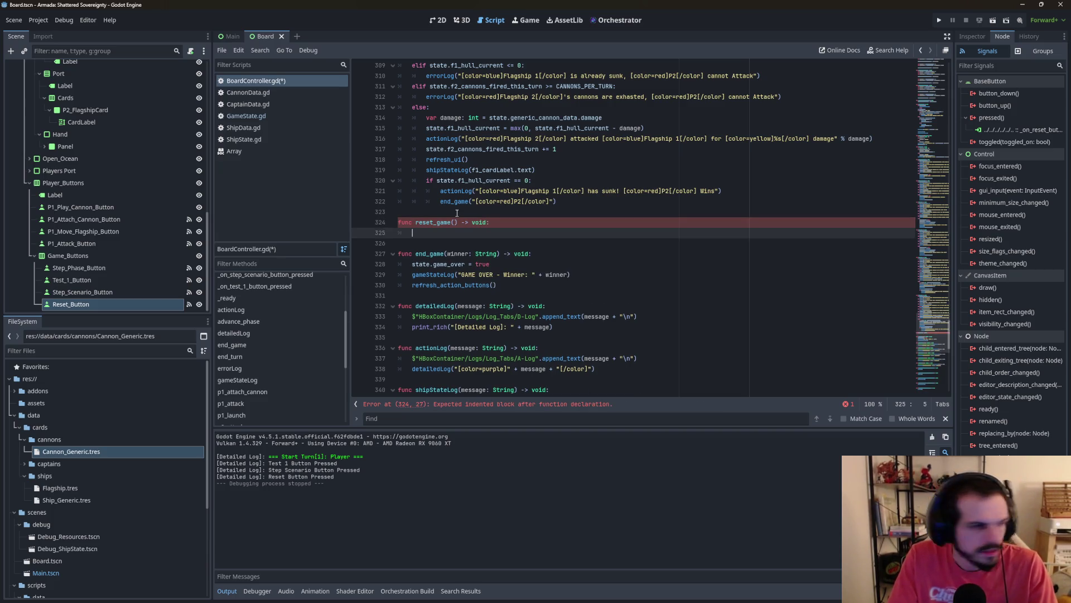
text(state.)
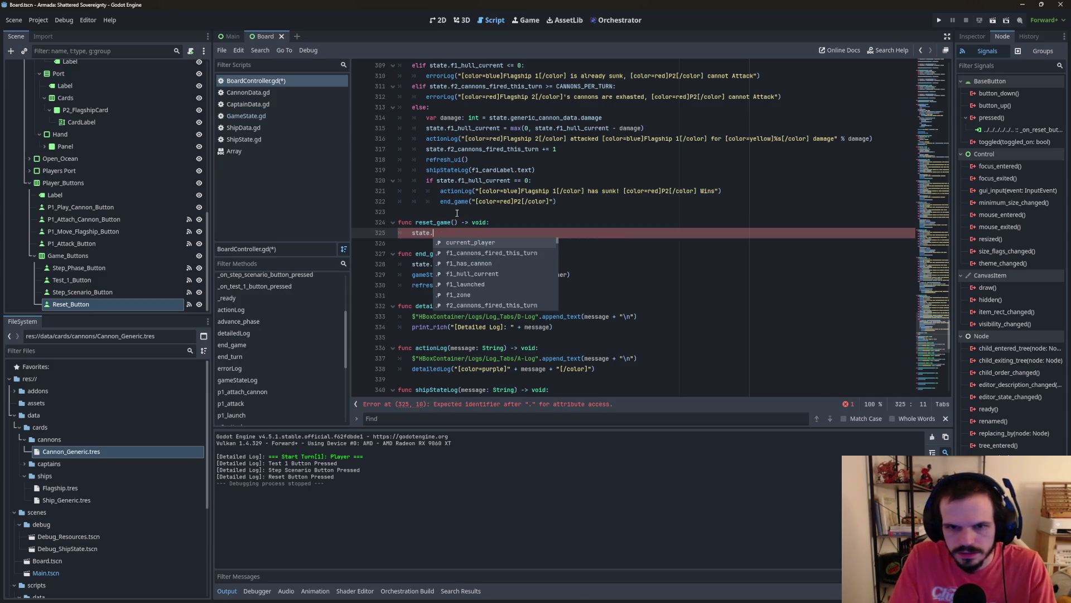
text(init)
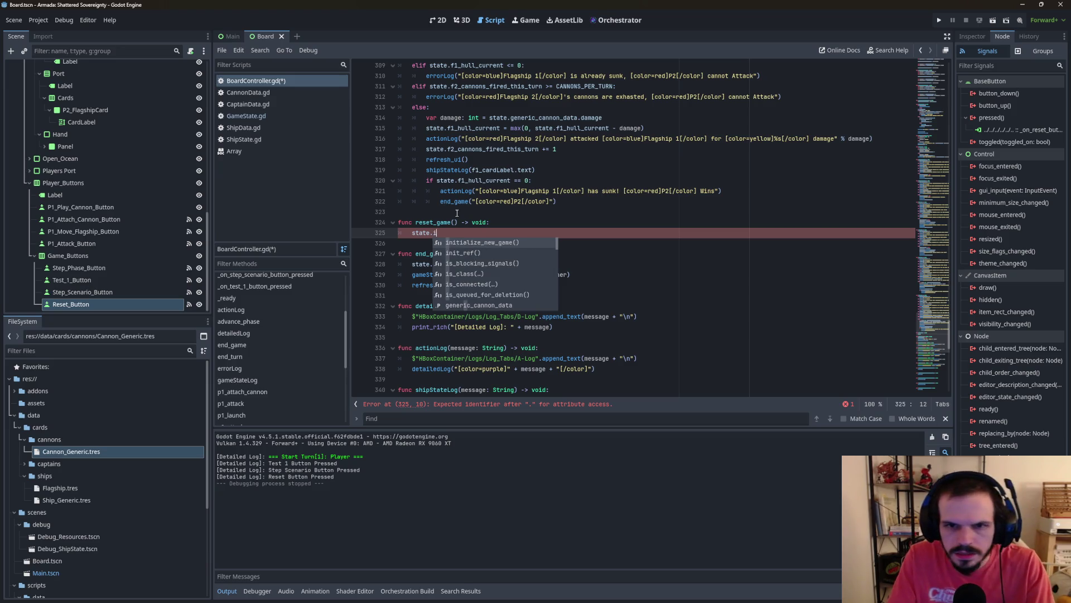
key(Return)
key(Return)
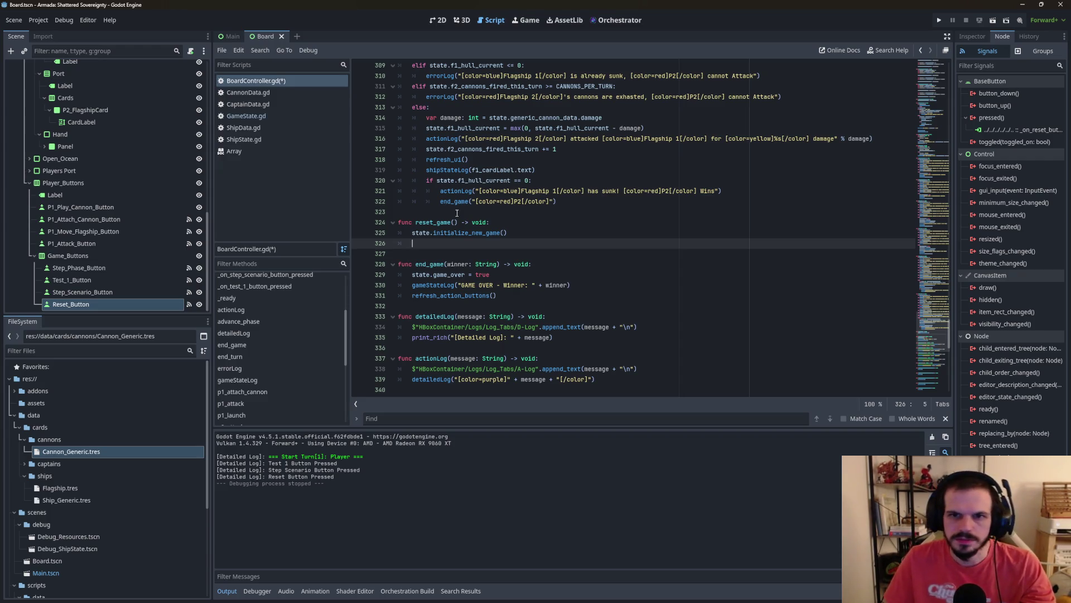
scroll(459, 195, up, 8)
scroll(460, 184, down, 5)
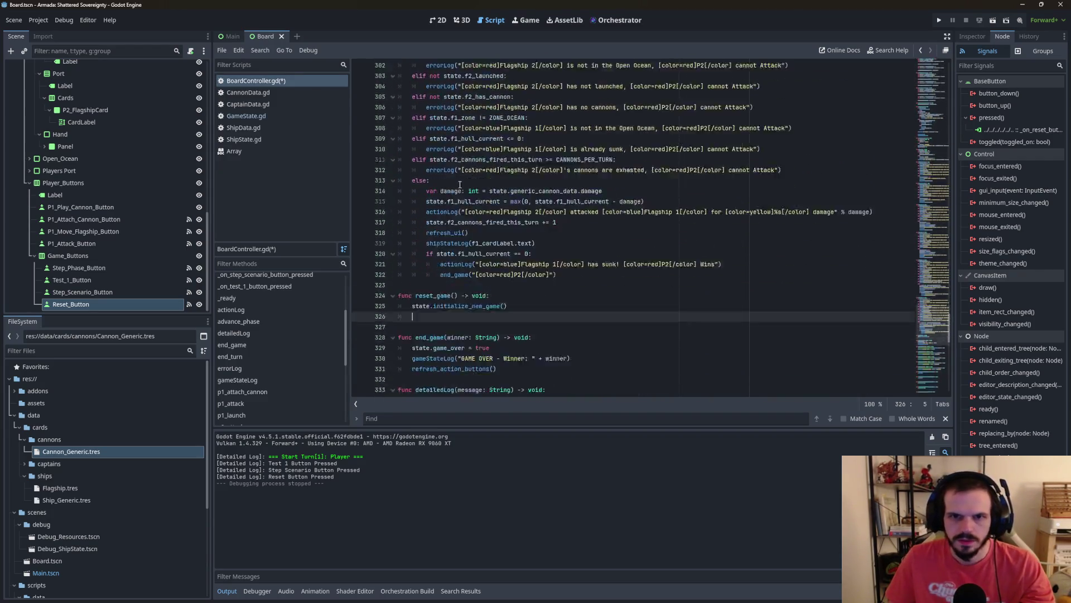
scroll(463, 183, up, 6)
scroll(463, 183, up, 15)
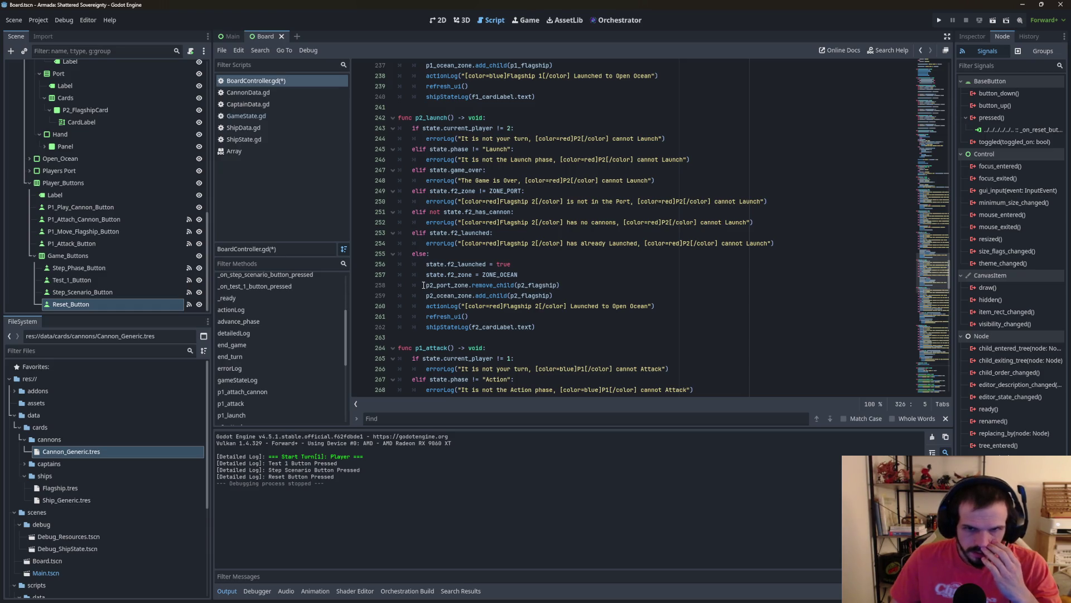
drag(426, 285, 637, 286)
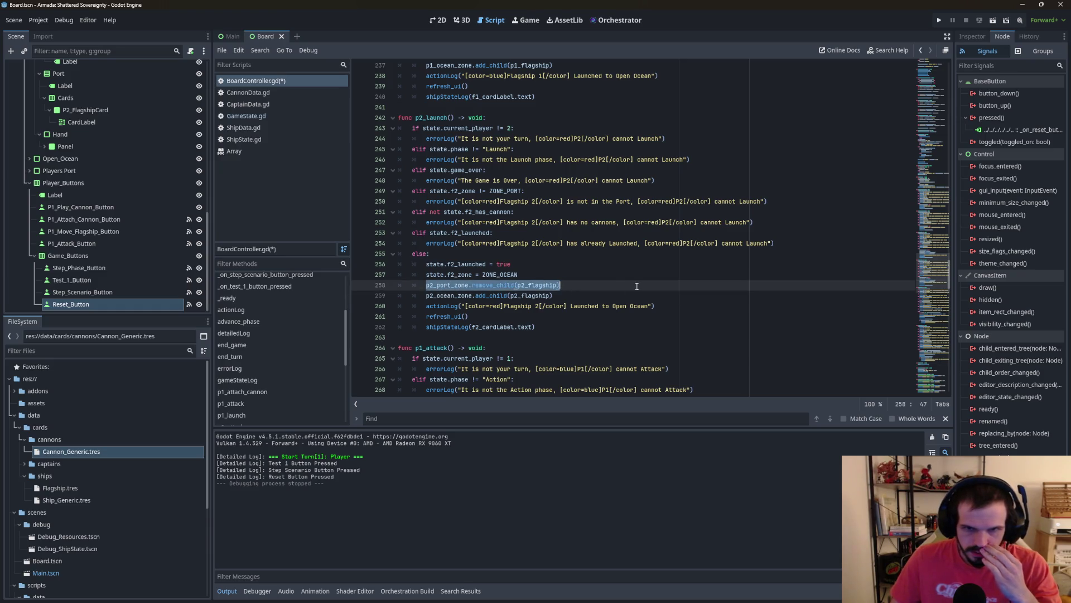
click(560, 298)
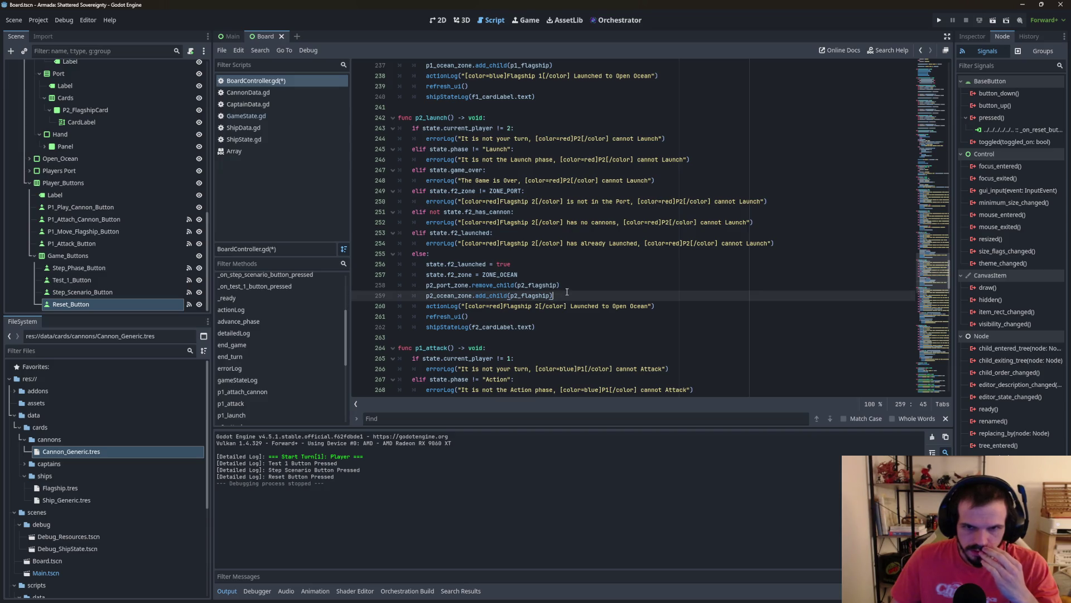
click(569, 286)
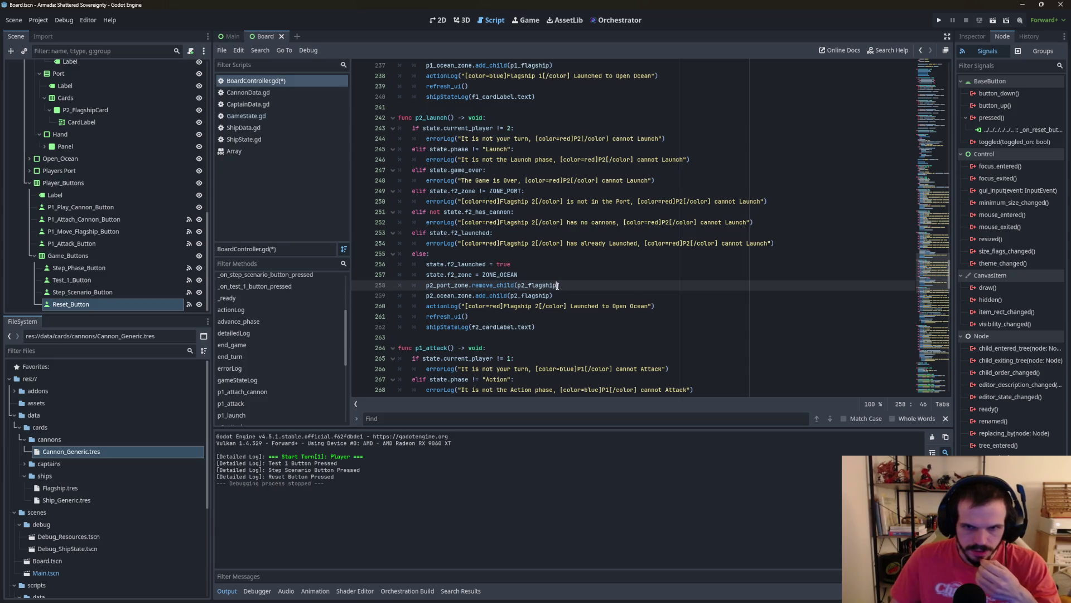
drag(556, 287, 519, 286)
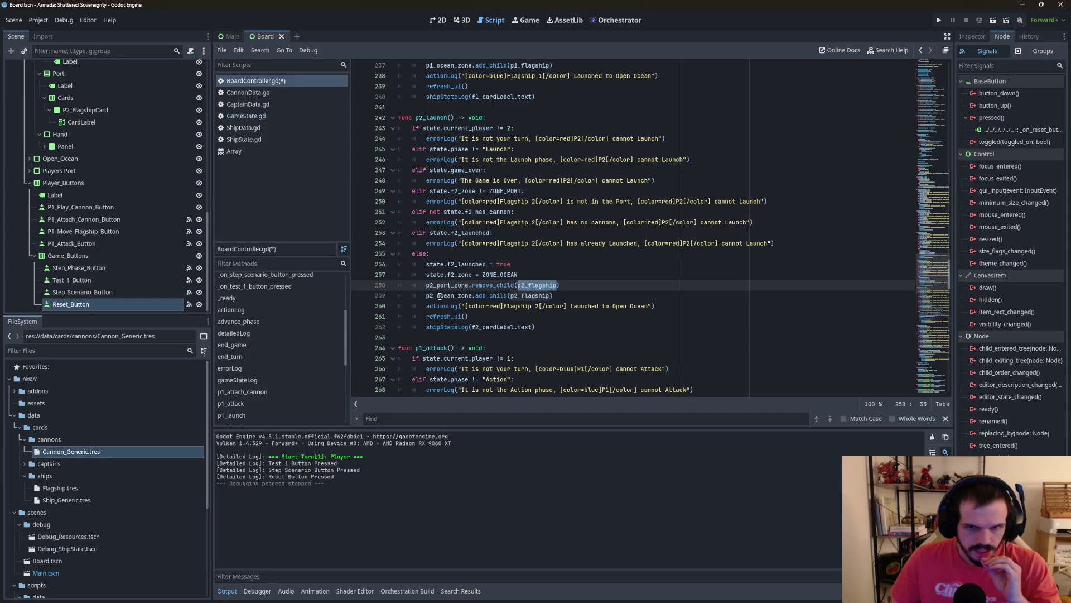
drag(439, 297, 511, 296)
scroll(518, 334, down, 8)
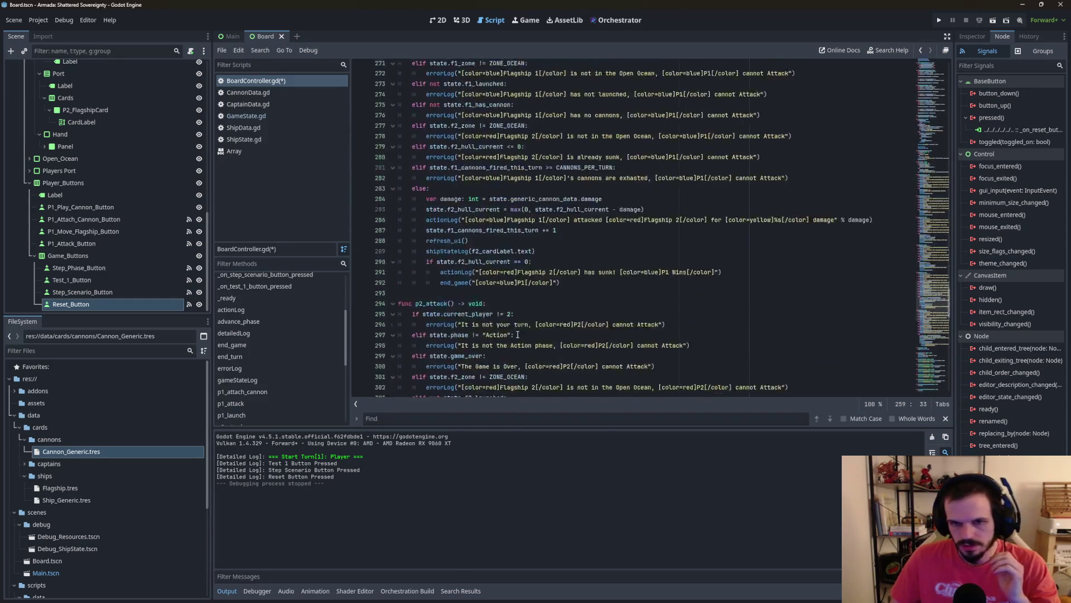
scroll(518, 334, down, 7)
scroll(518, 334, up, 6)
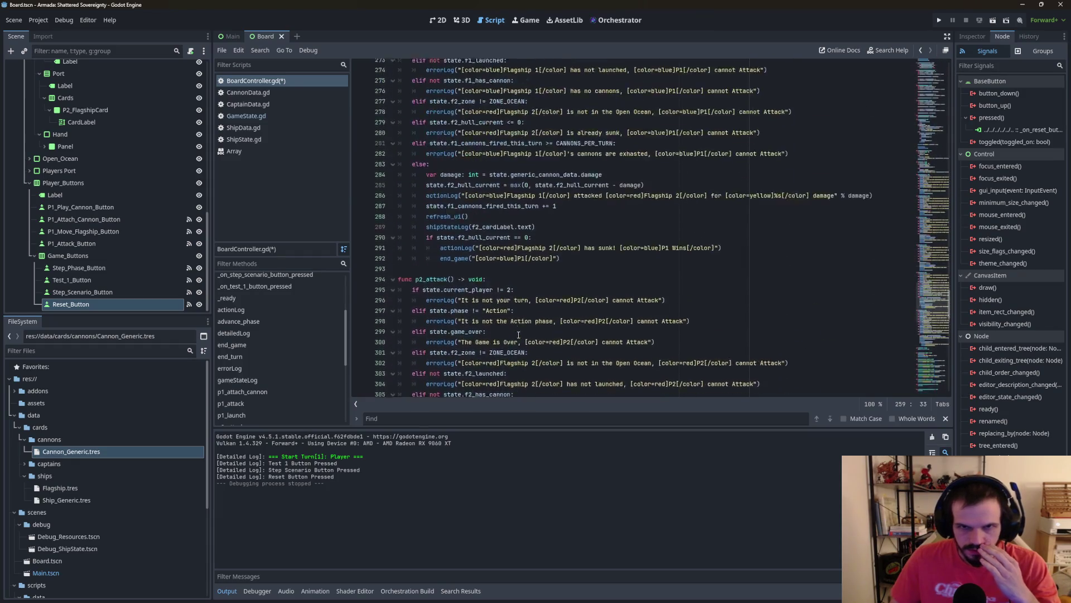
scroll(517, 334, down, 8)
click(467, 273)
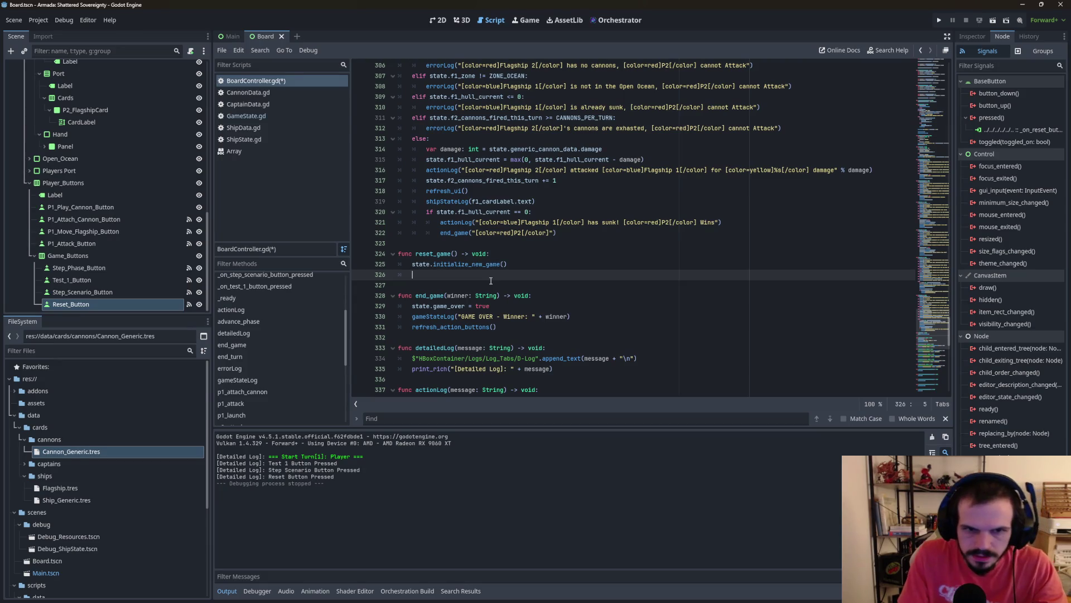
Step: On line 326 type 'if p1_flagship.get_parent()', taking get_parent from autocomplete
text(if p1_flagship)
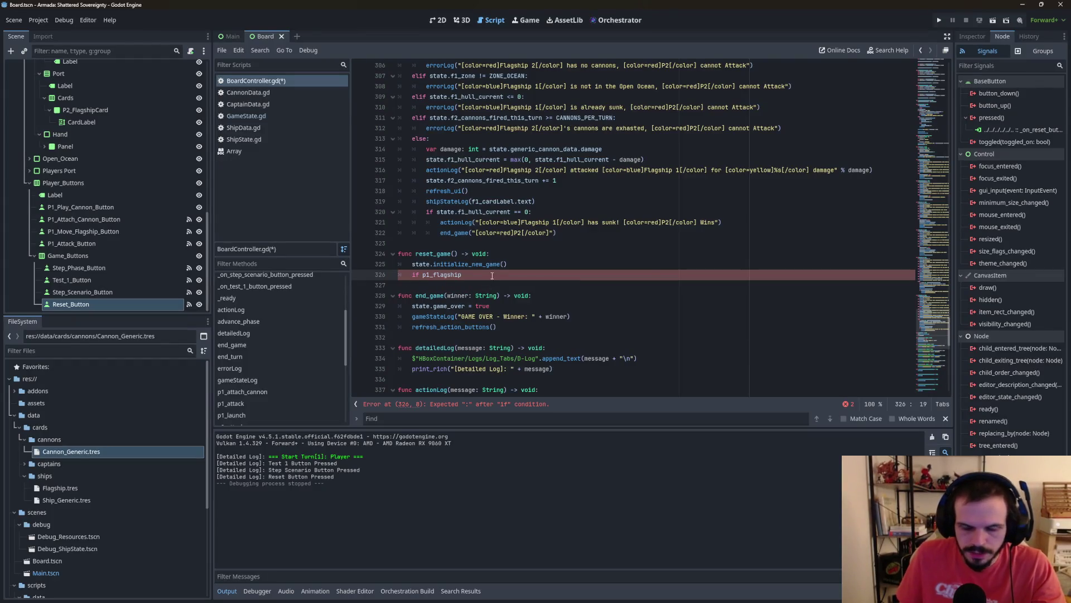
text(.par)
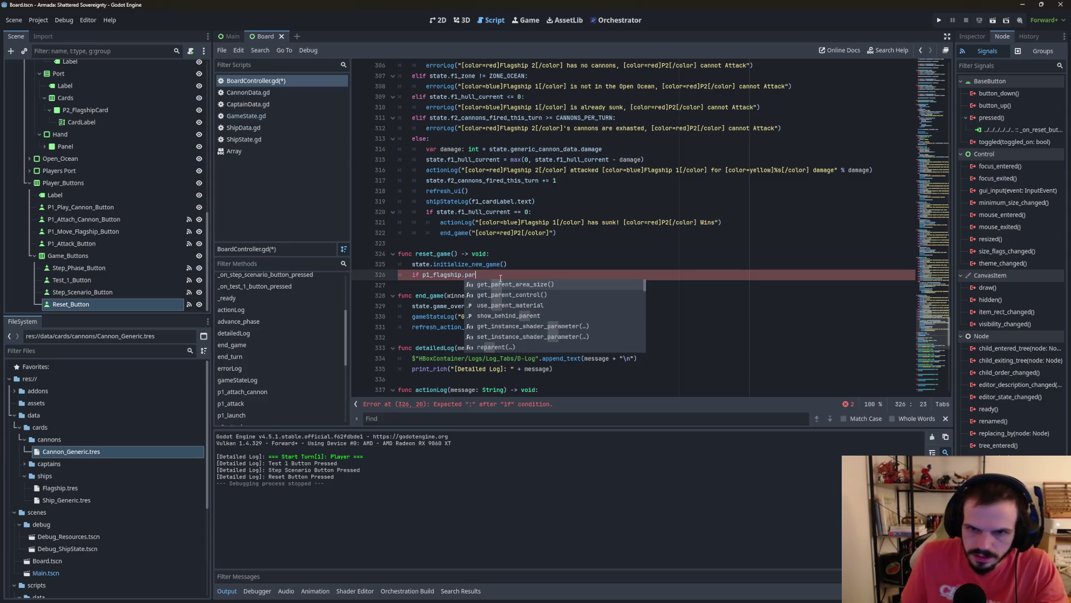
key(BackSpace)
key(BackSpace)
key(BackSpace)
text(get)
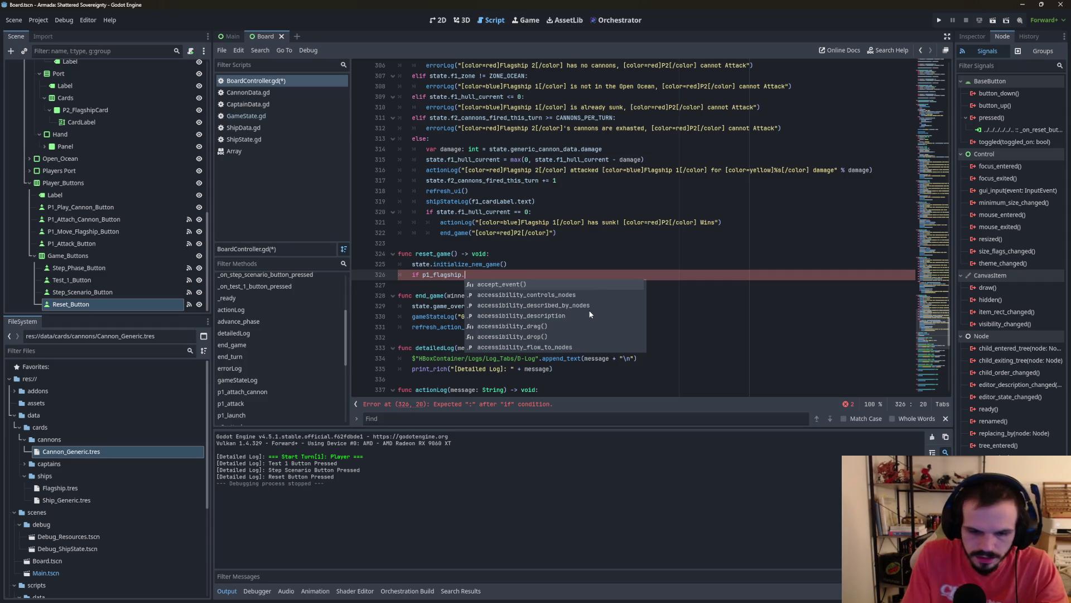
text(_p)
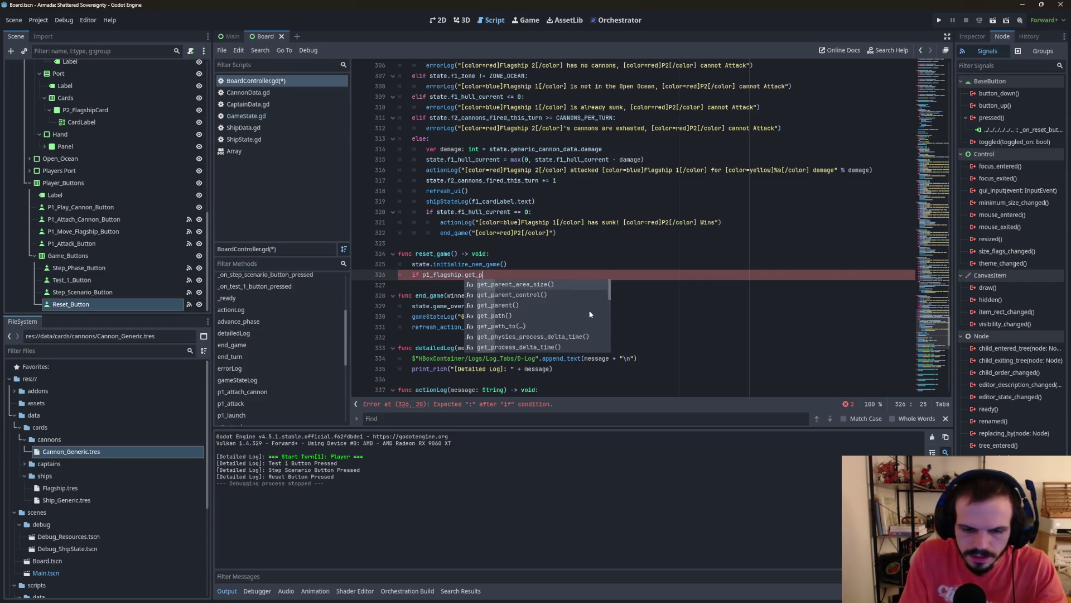
text(arent)
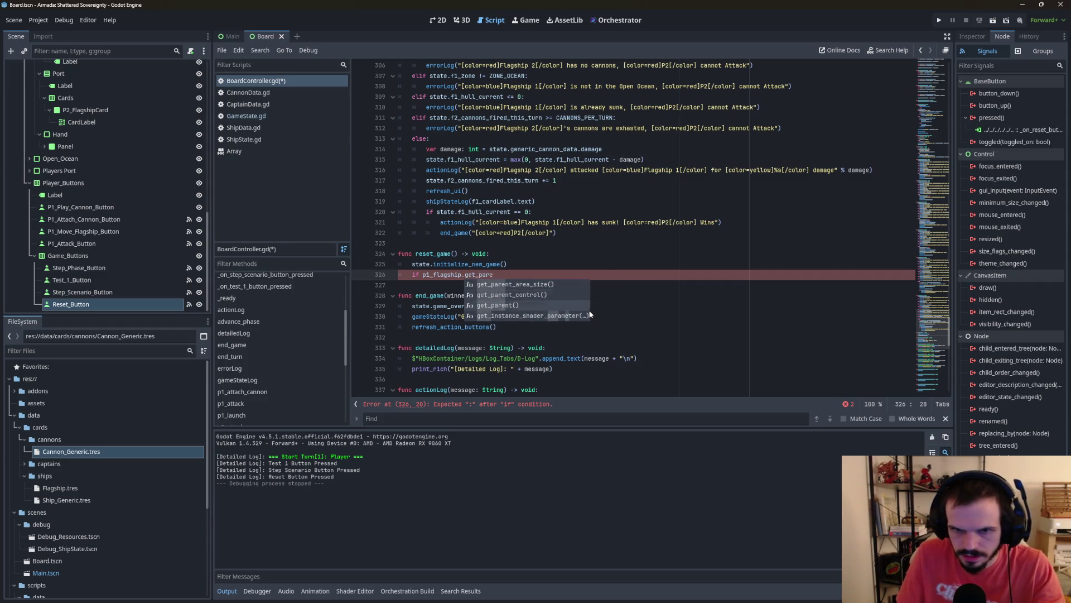
key(Return)
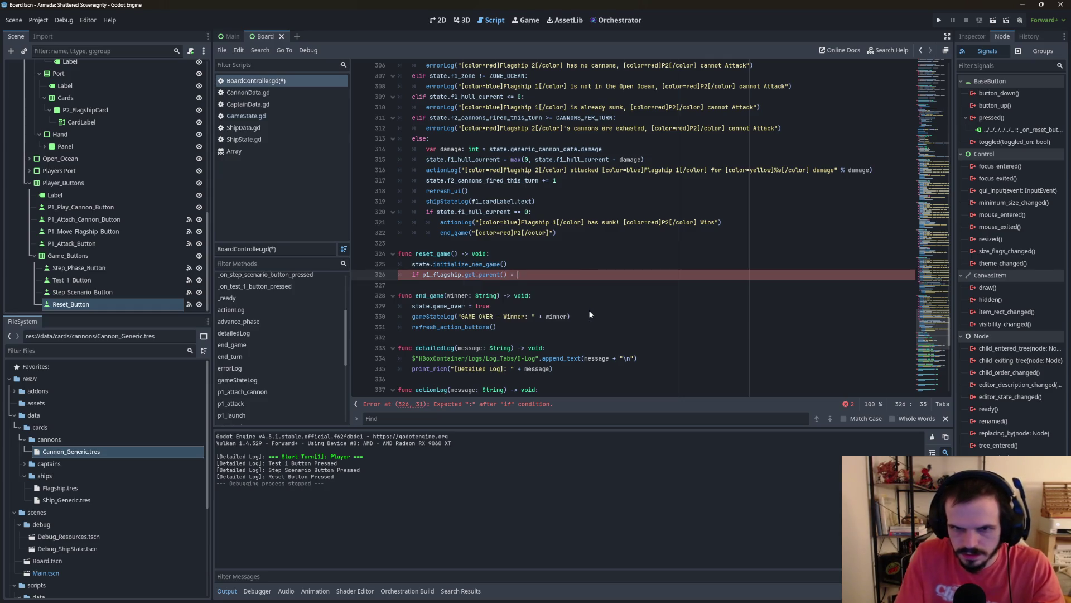
scroll(613, 198, up, 15)
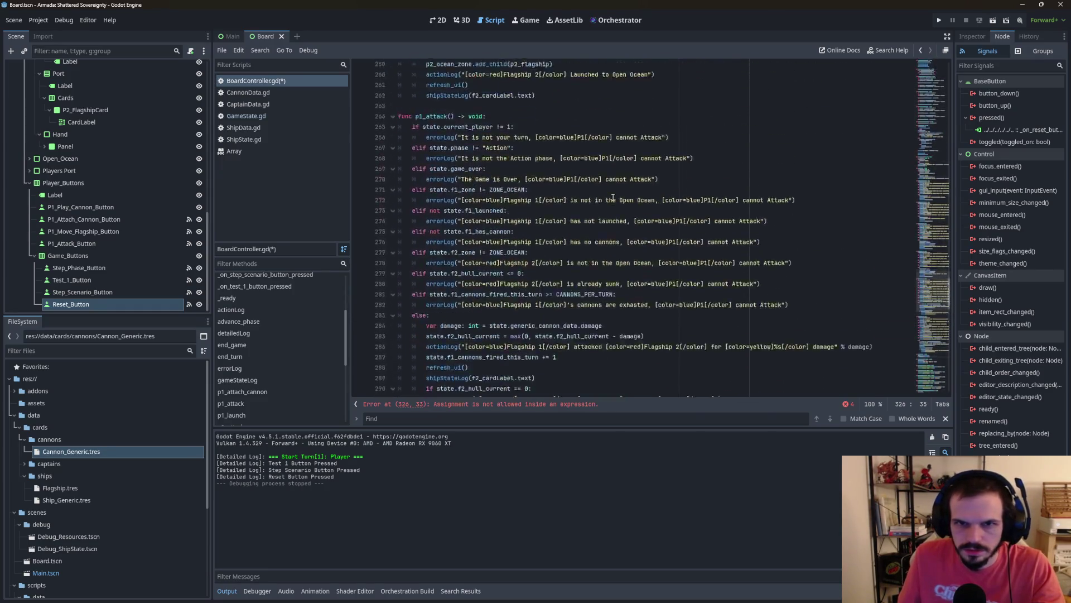
scroll(613, 197, up, 20)
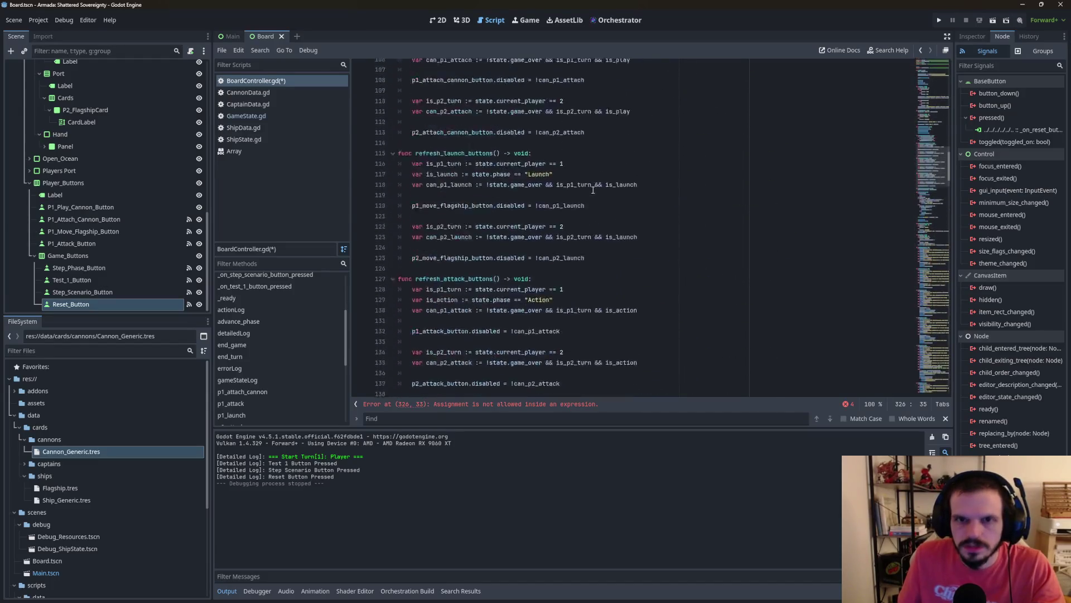
scroll(593, 190, up, 20)
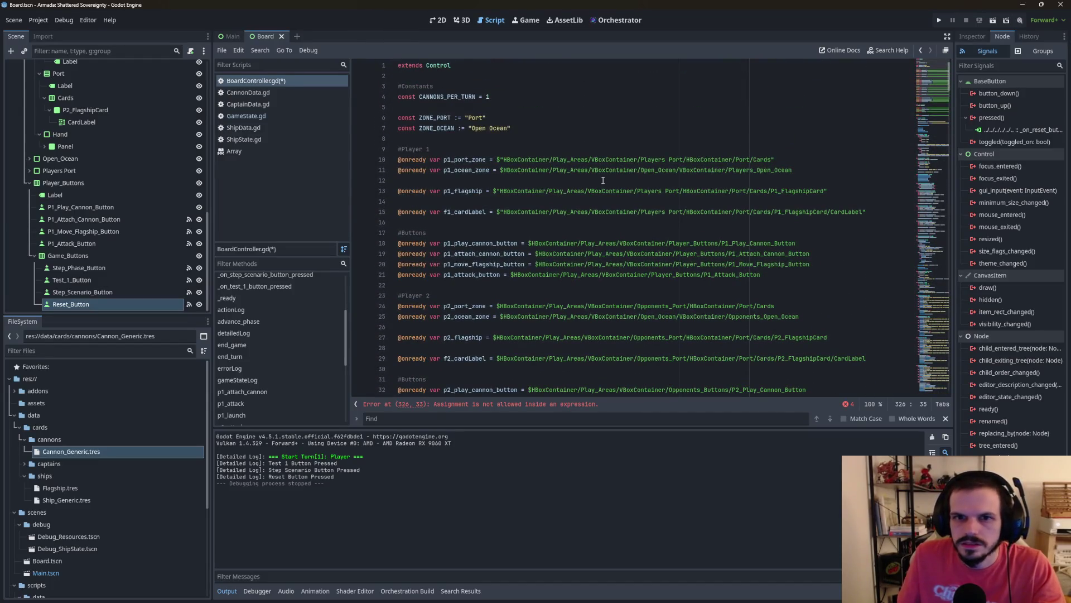
scroll(603, 180, down, 1)
scroll(487, 151, down, 1)
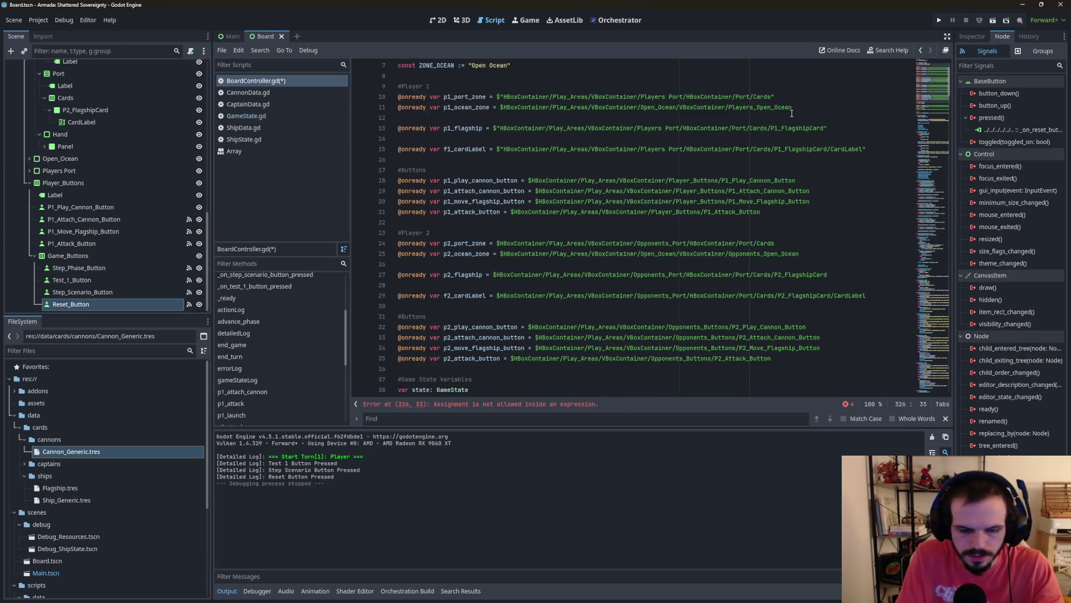
text(p1_flagship.get_parent() = p1)
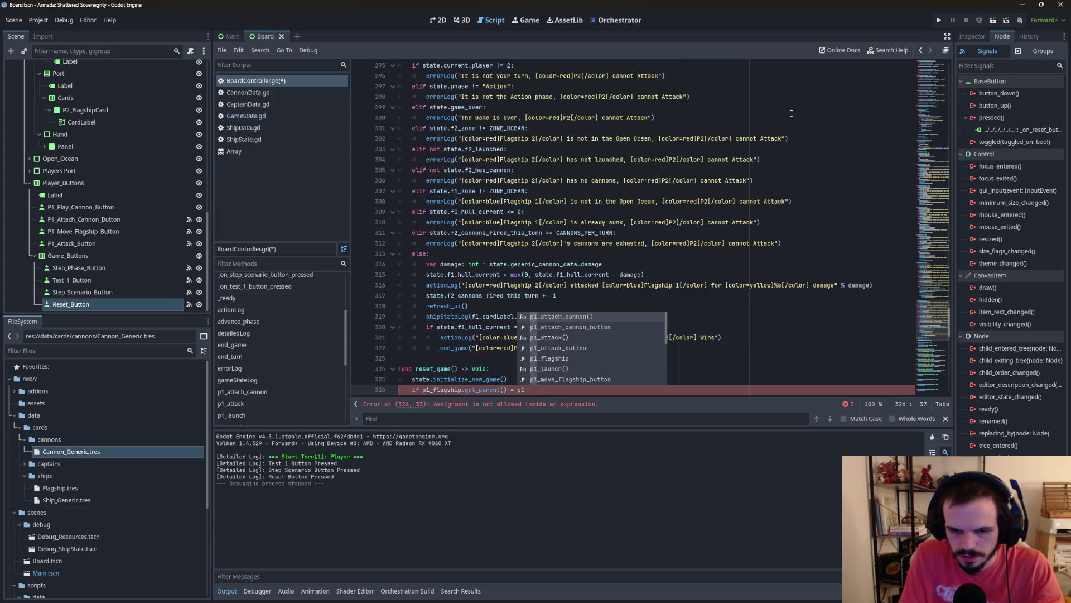
text(_ocean_zone)
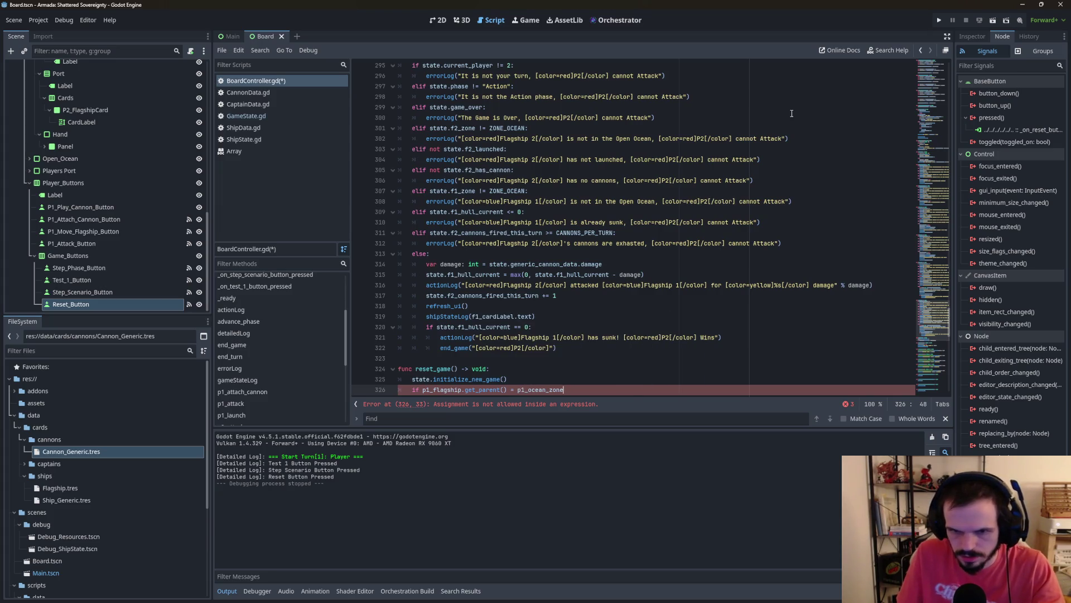
text(:)
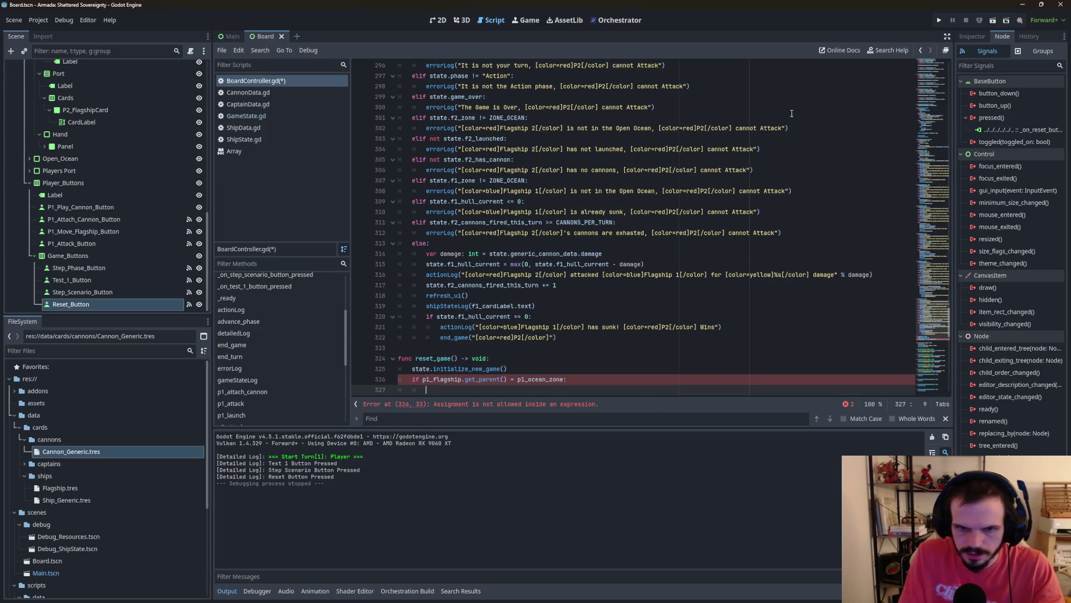
Step: End the condition with p1_ocean_zone: and start an indented body line beneath it
key(Return)
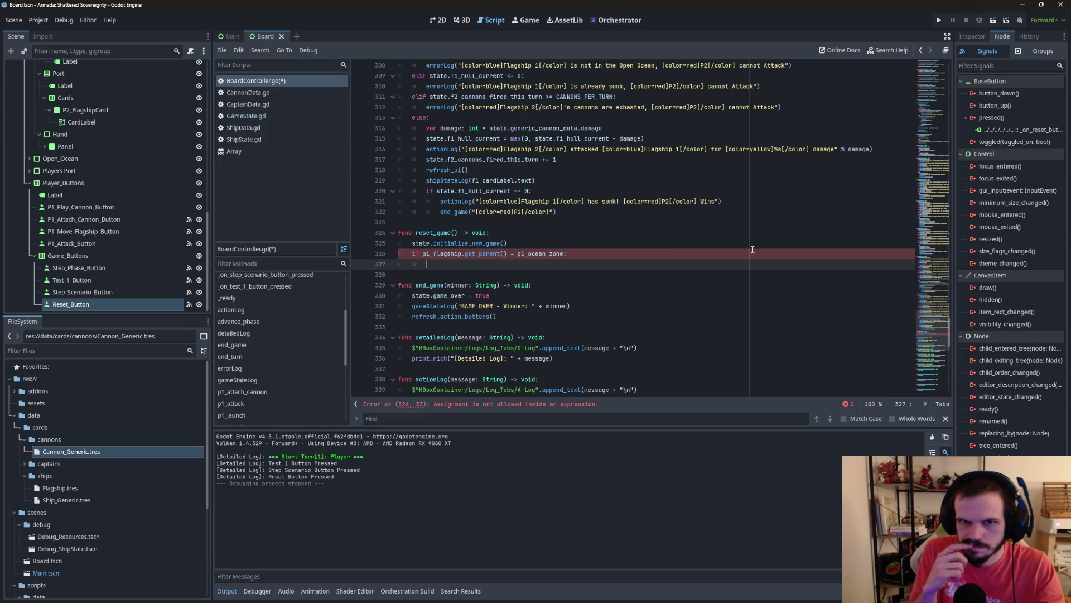
scroll(753, 250, up, 20)
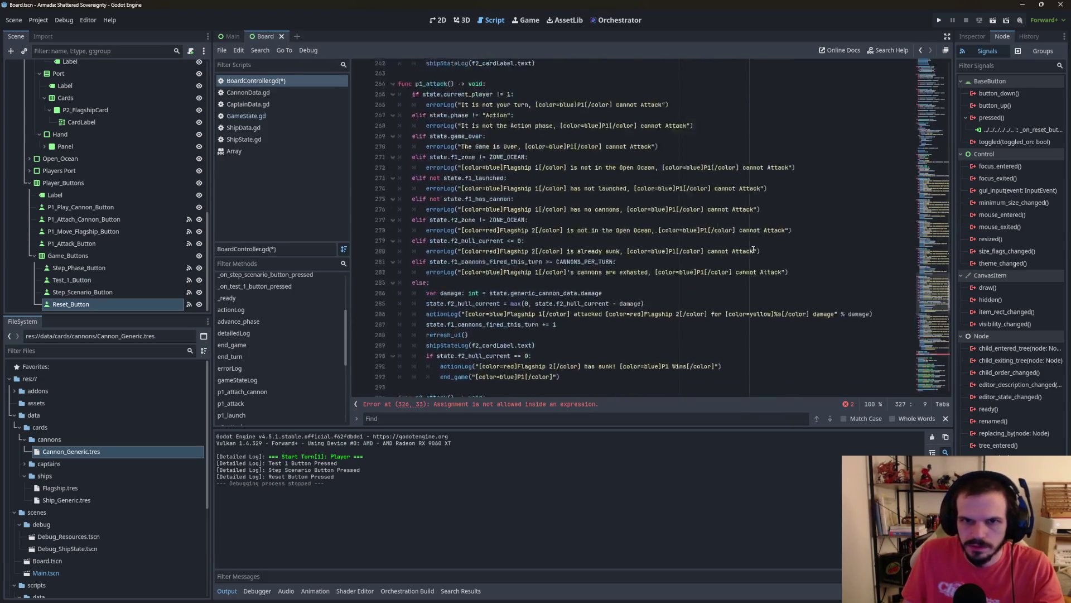
scroll(463, 268, down, 1)
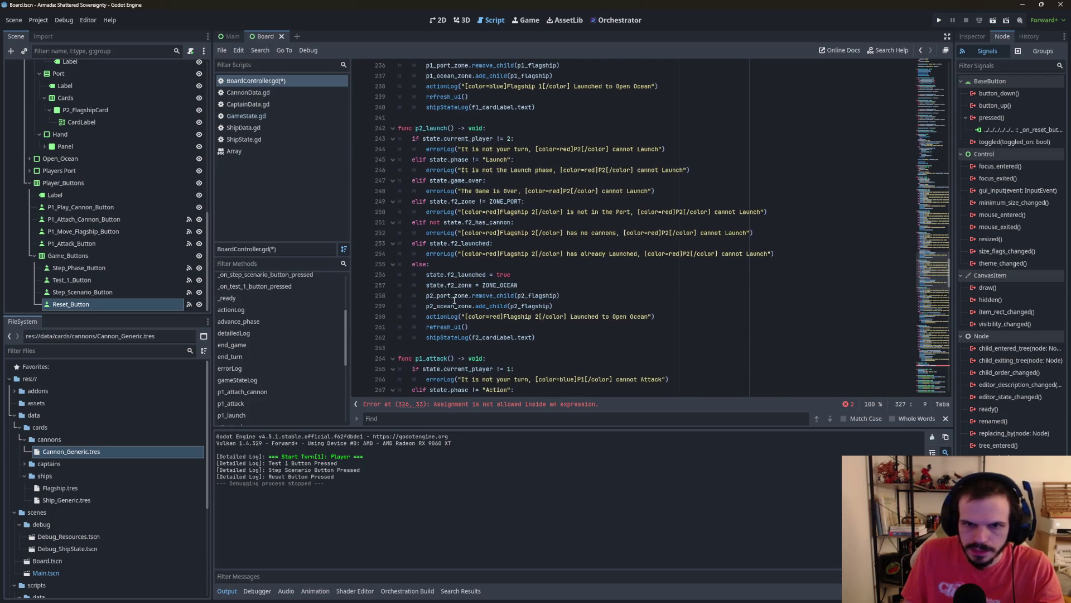
scroll(515, 291, down, 20)
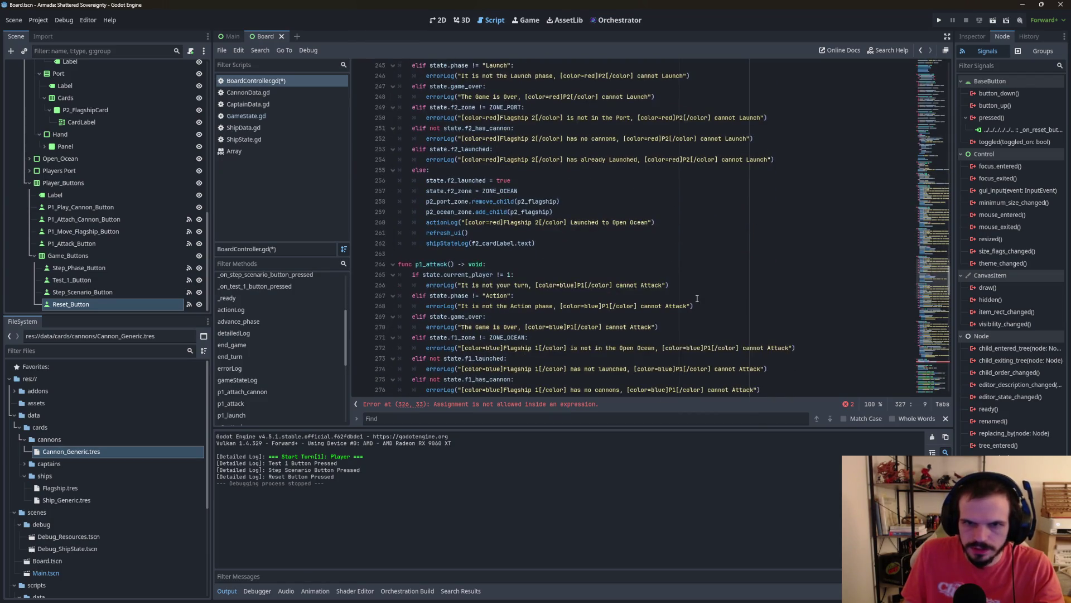
scroll(697, 298, down, 4)
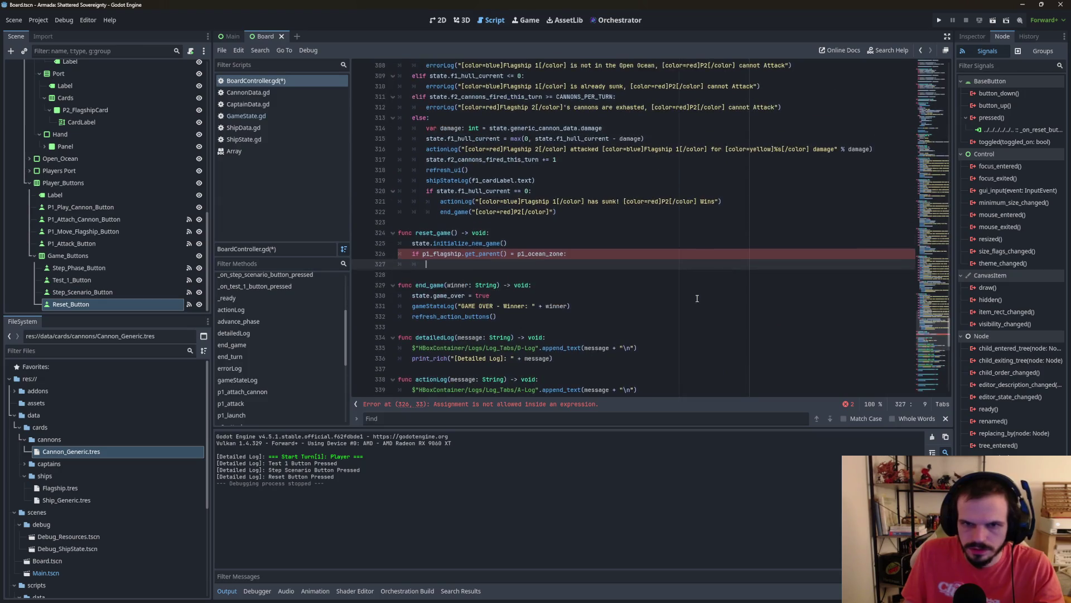
Step: Write the p1 body: p1_ocean_zone.remove_child(p1_flagship), then p1_port_zone.add_child(p1_flagship)
text(p1)
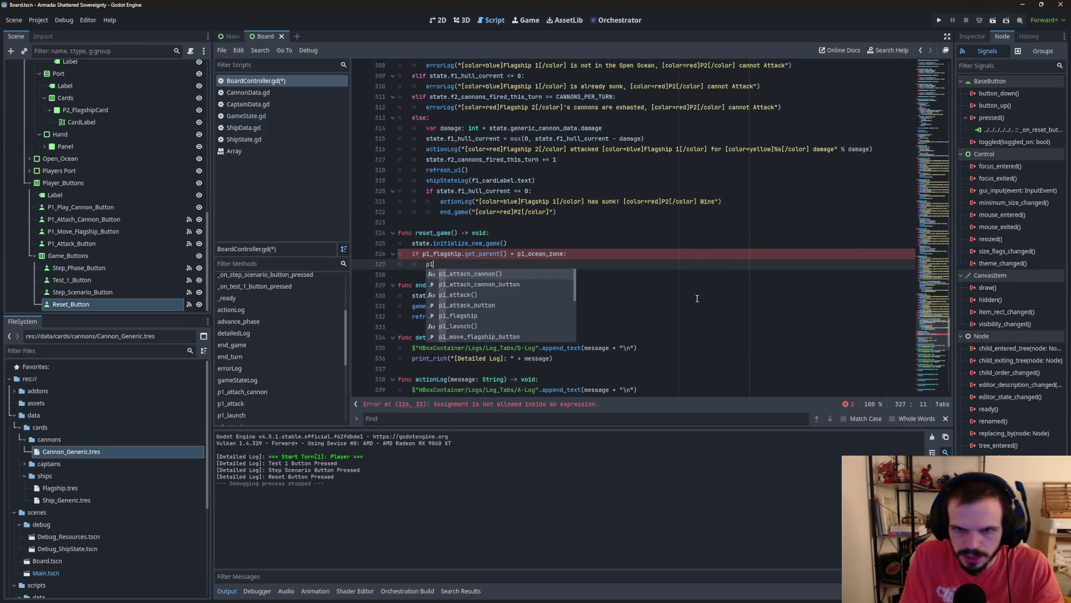
text(_o)
key(Return)
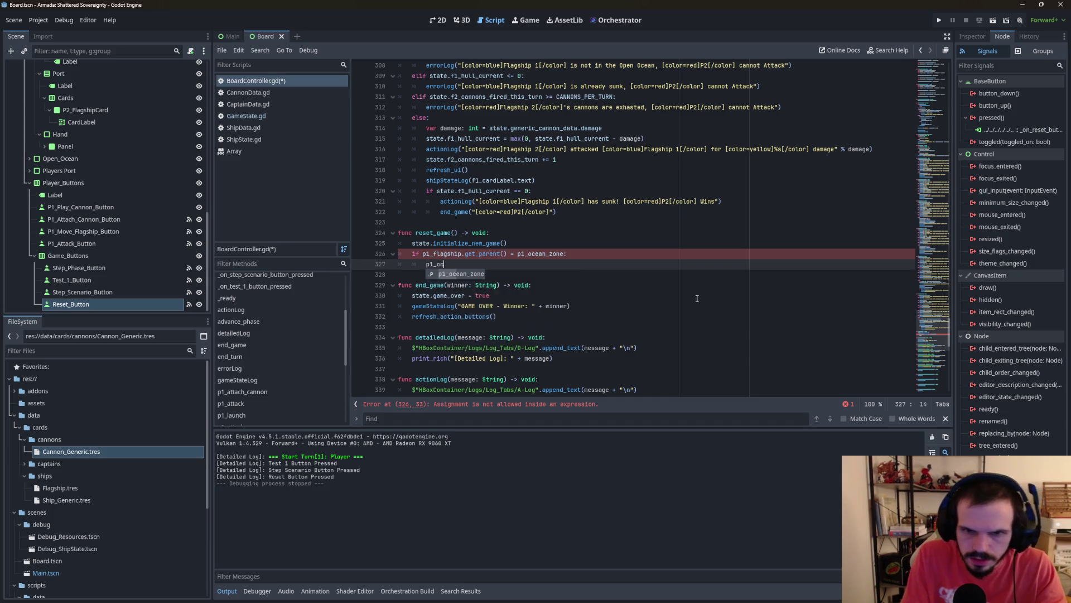
text(ean_zone.rem)
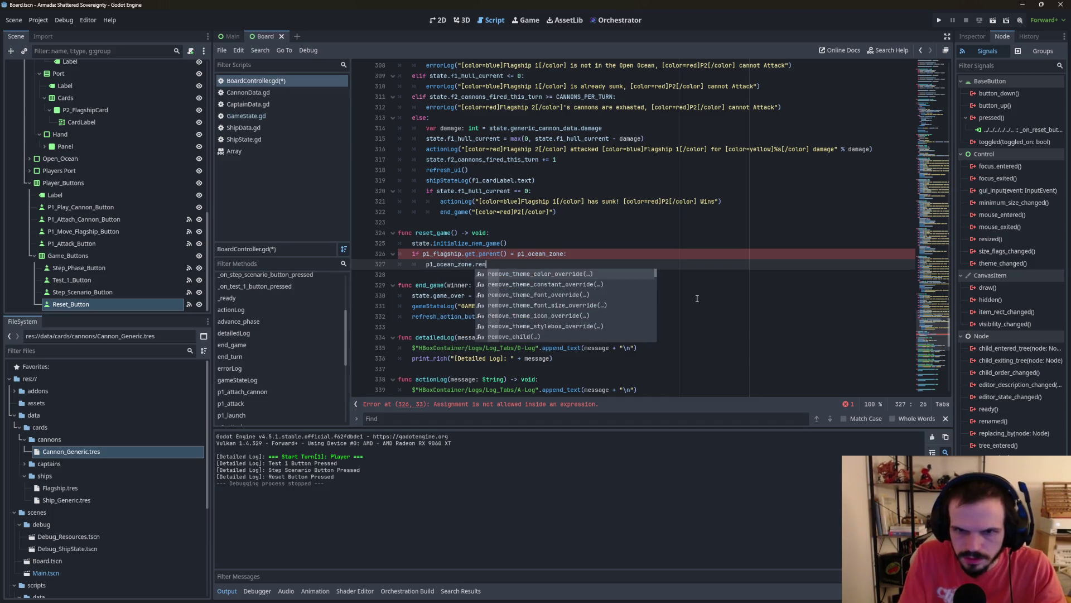
text(ove_c)
key(Return)
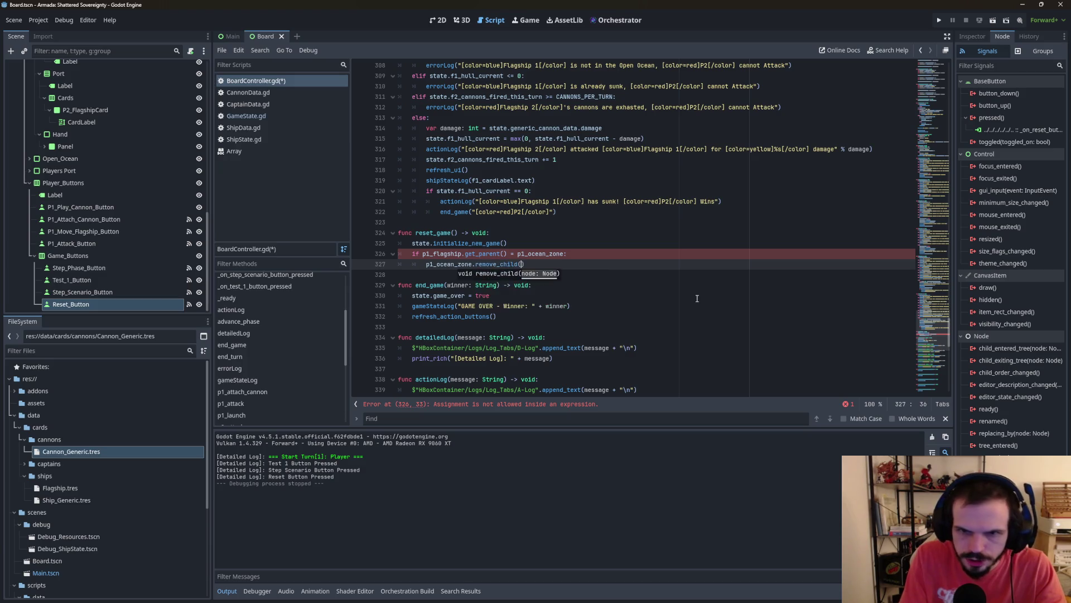
text(p1)
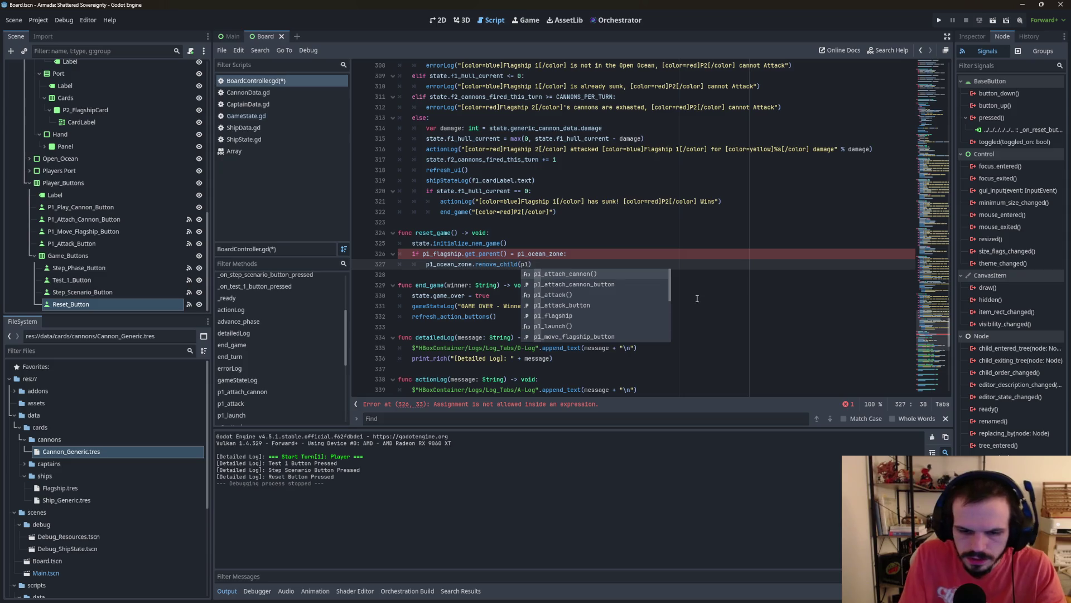
text(_fl)
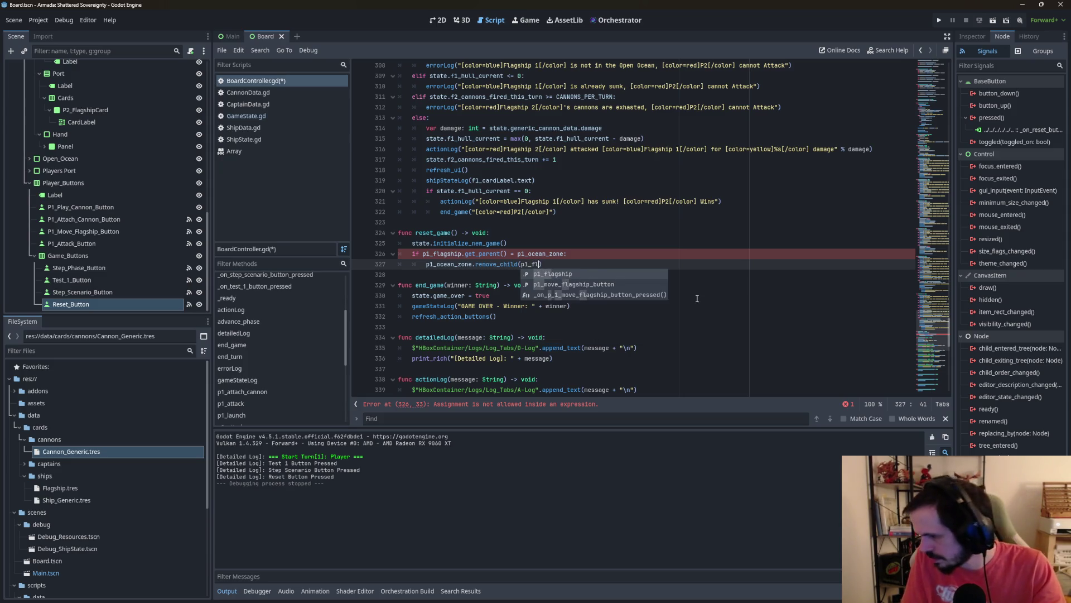
key(Return)
key(End)
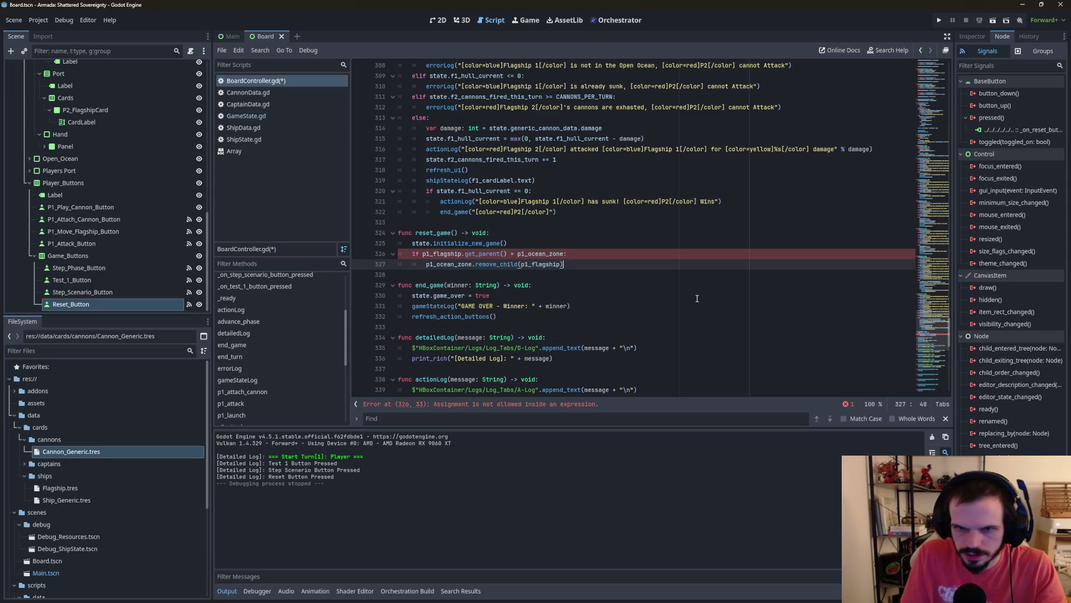
key(Return)
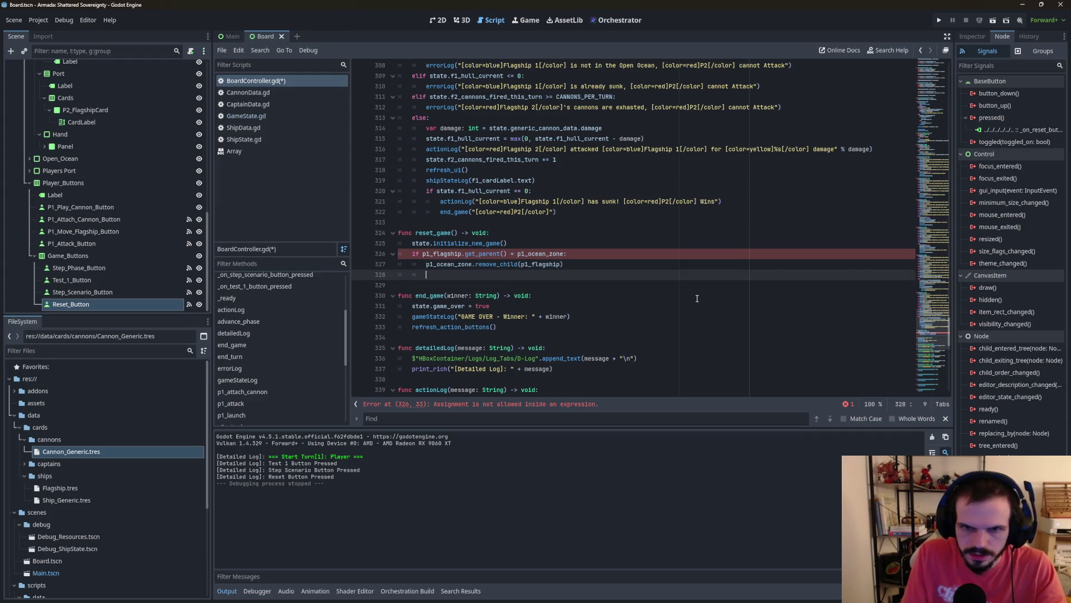
text(p1)
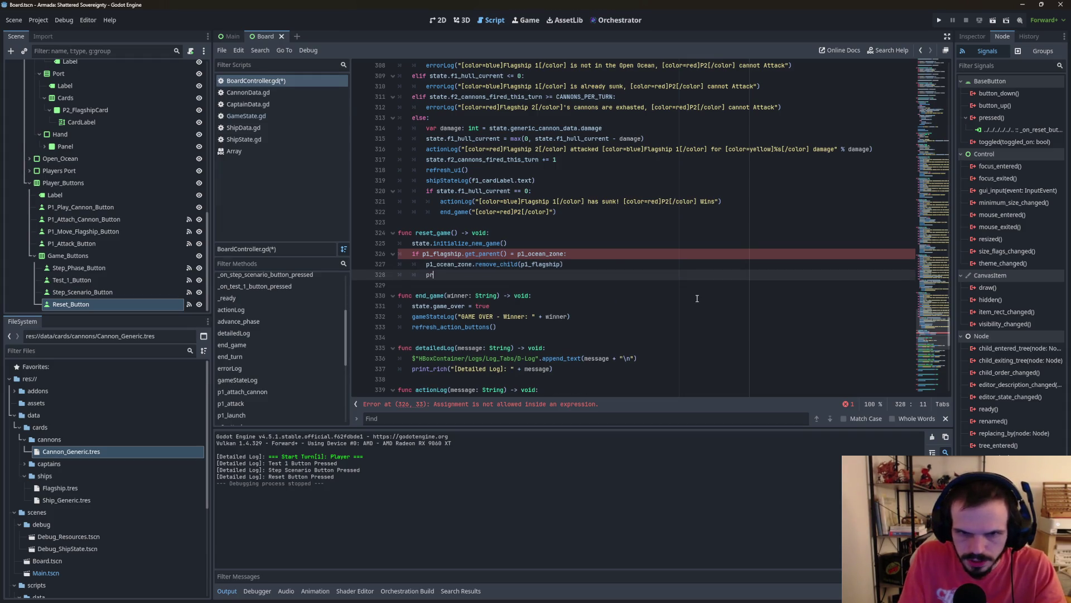
text(_)
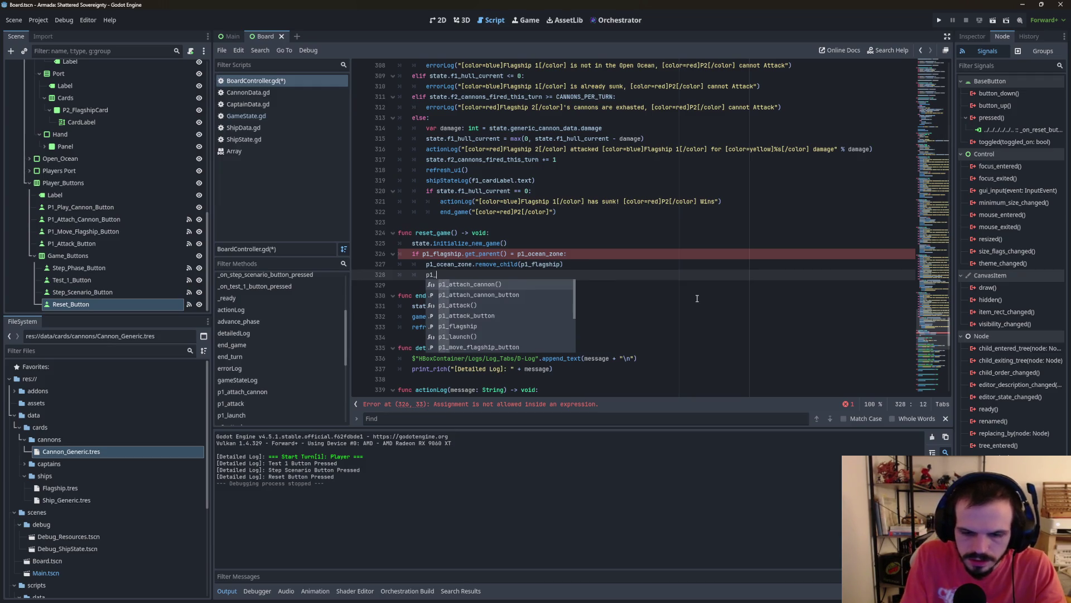
text(port_zone.)
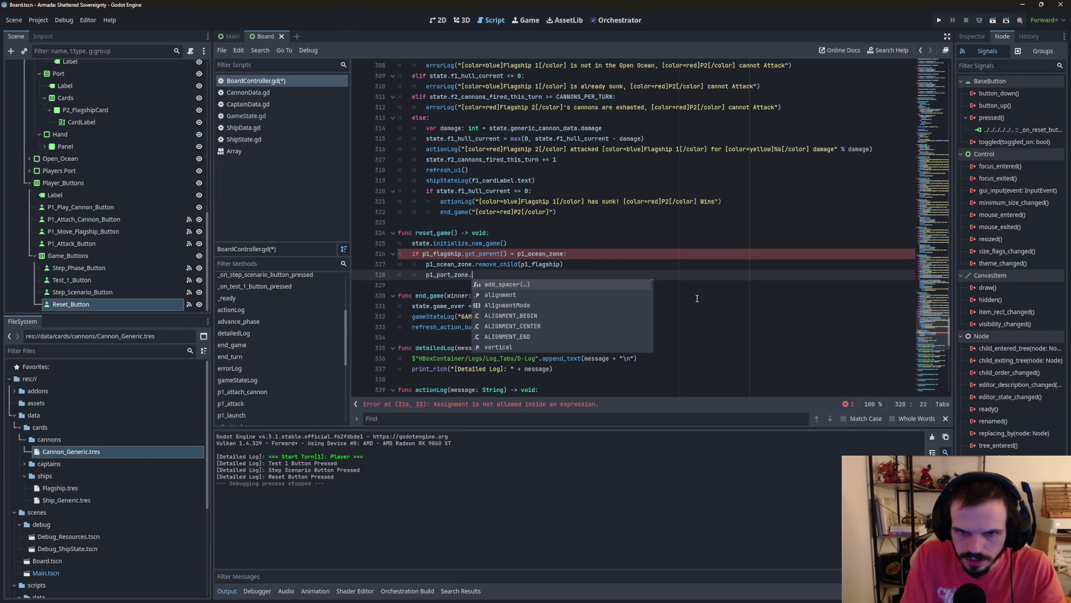
text(add_chil)
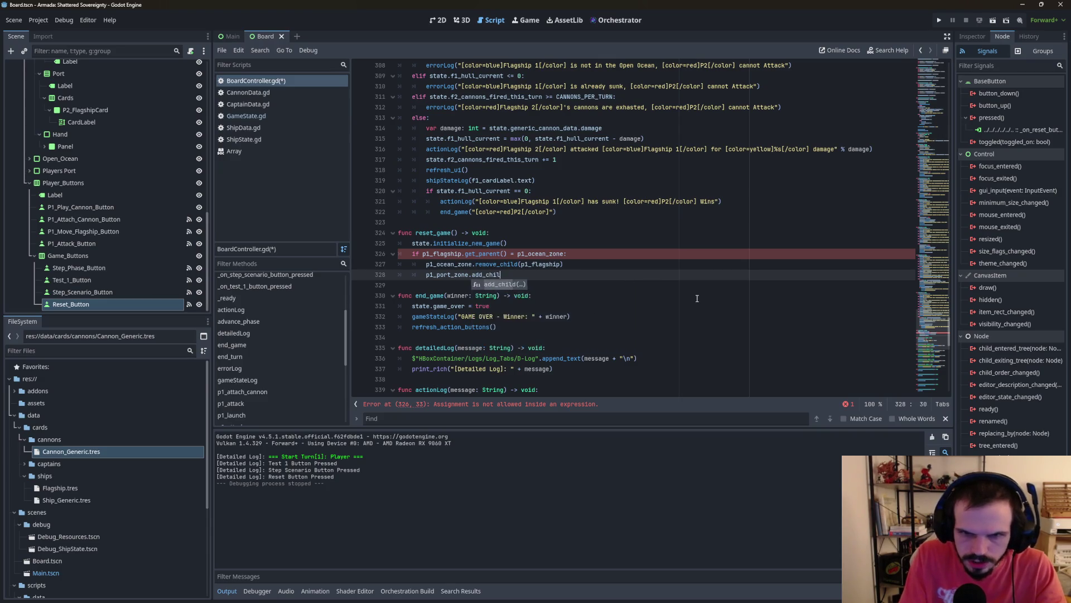
text(d()
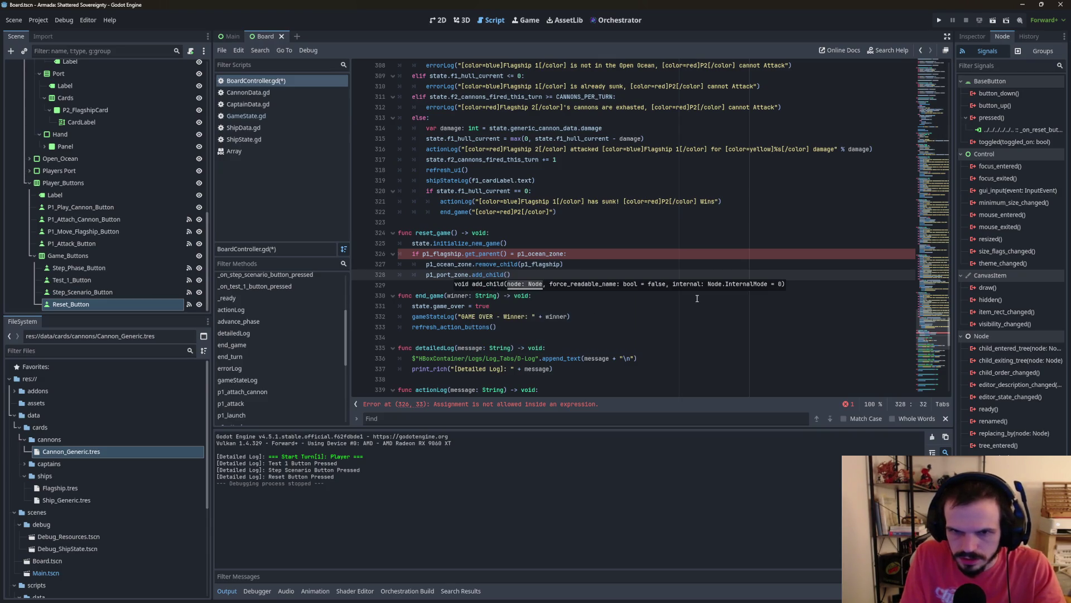
text(p1)
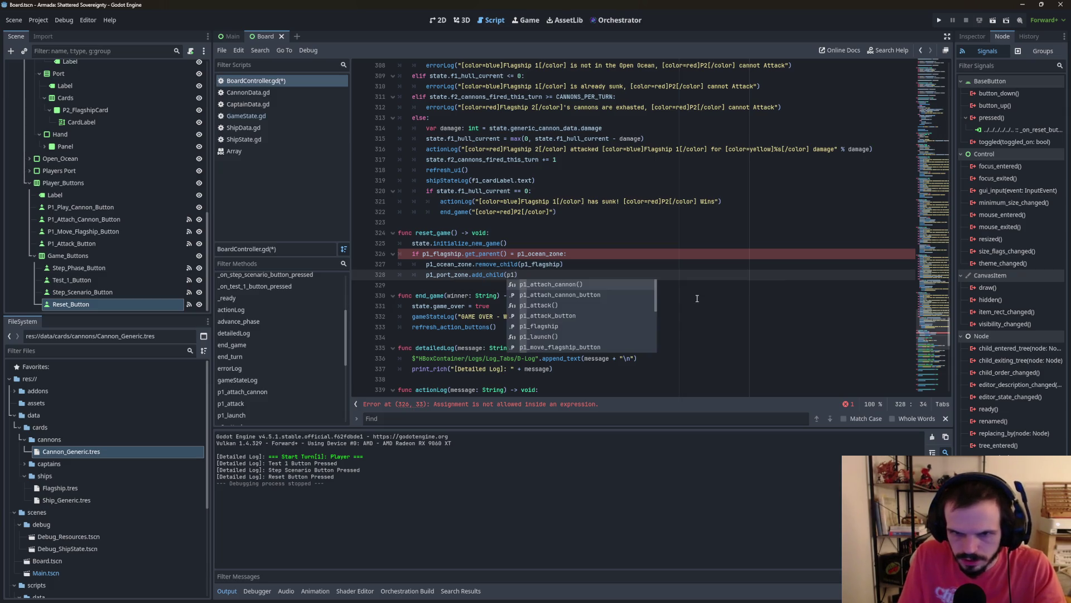
text(_fl)
key(Return)
key(Down)
key(Down)
key(Down)
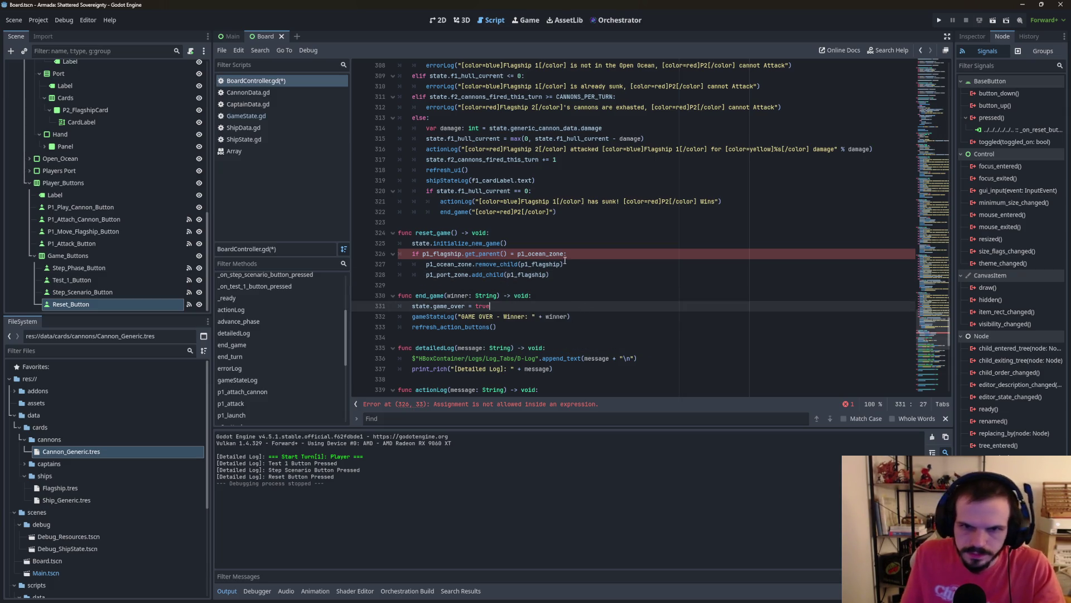
Step: Correct the if condition's '=' to '=='
click(565, 260)
click(577, 257)
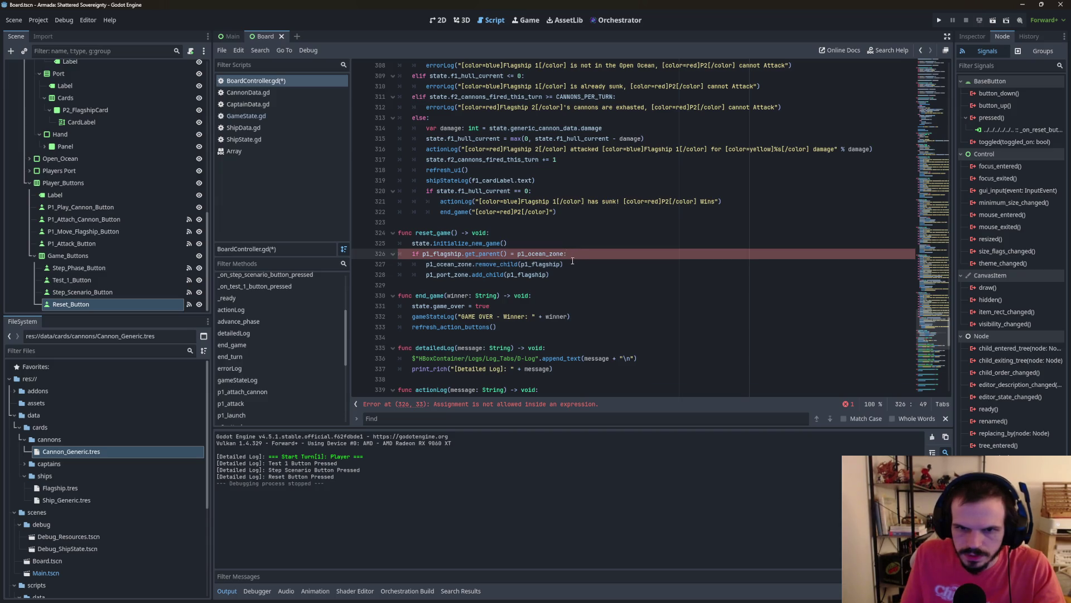
text(=)
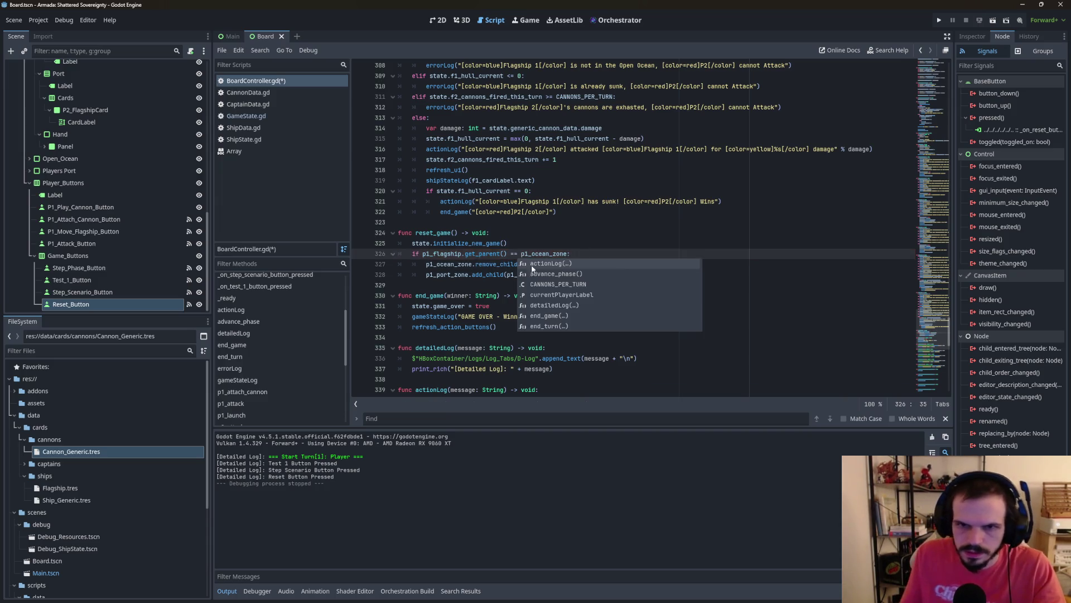
Step: Duplicate the p1 flagship reset block and dedent the copied if line
click(561, 276)
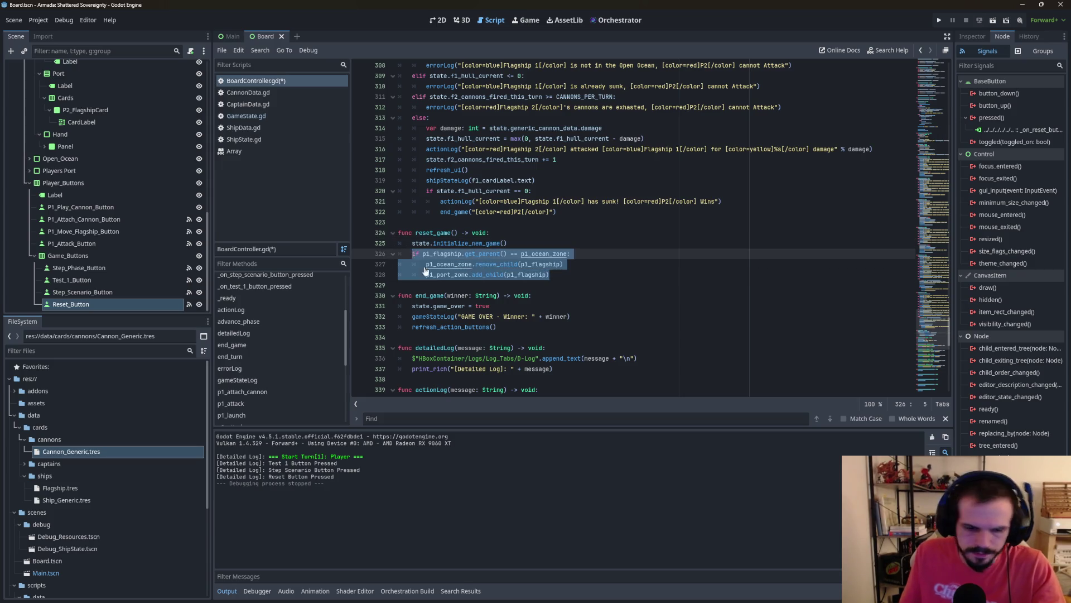
click(571, 277)
key(ctrl+v)
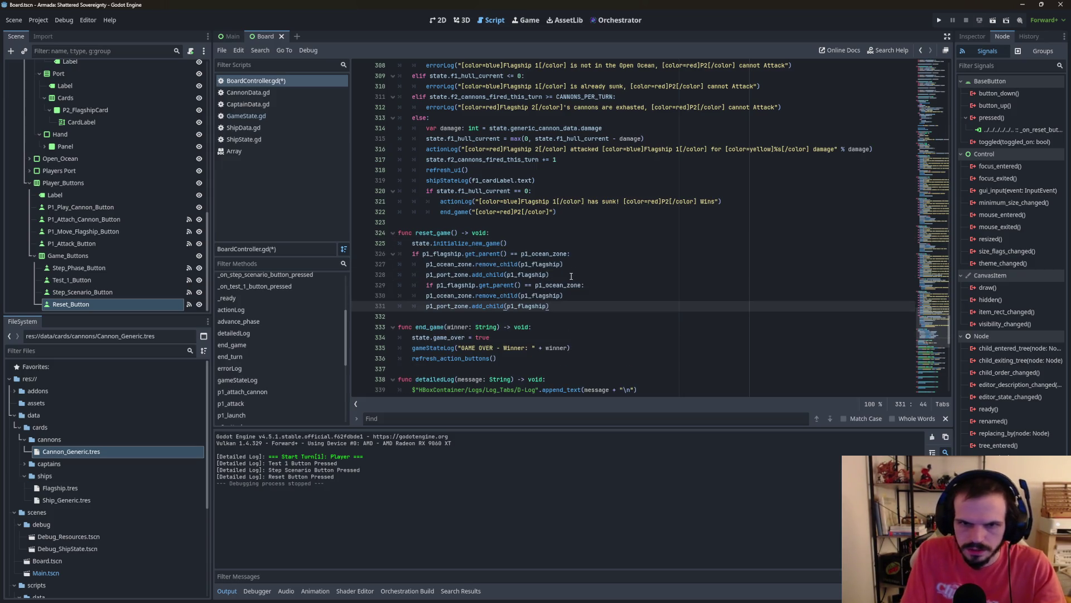
key(Up)
key(Up)
key(Home)
key(shift+Tab)
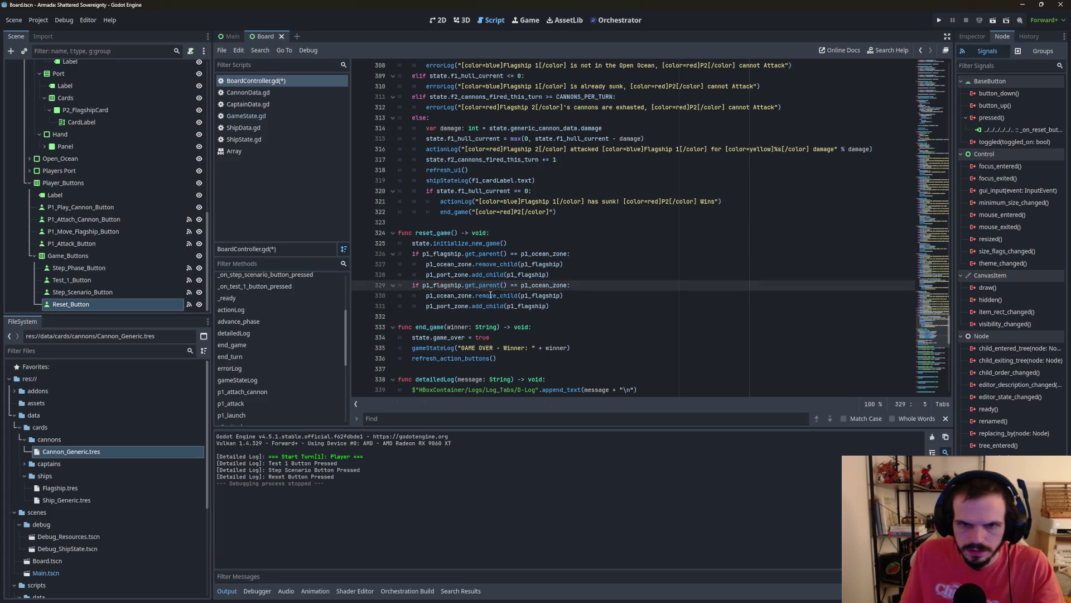
Step: Rename every p1 to p2 in the copy: flagship, ocean zone and port zone
key(BackSpace)
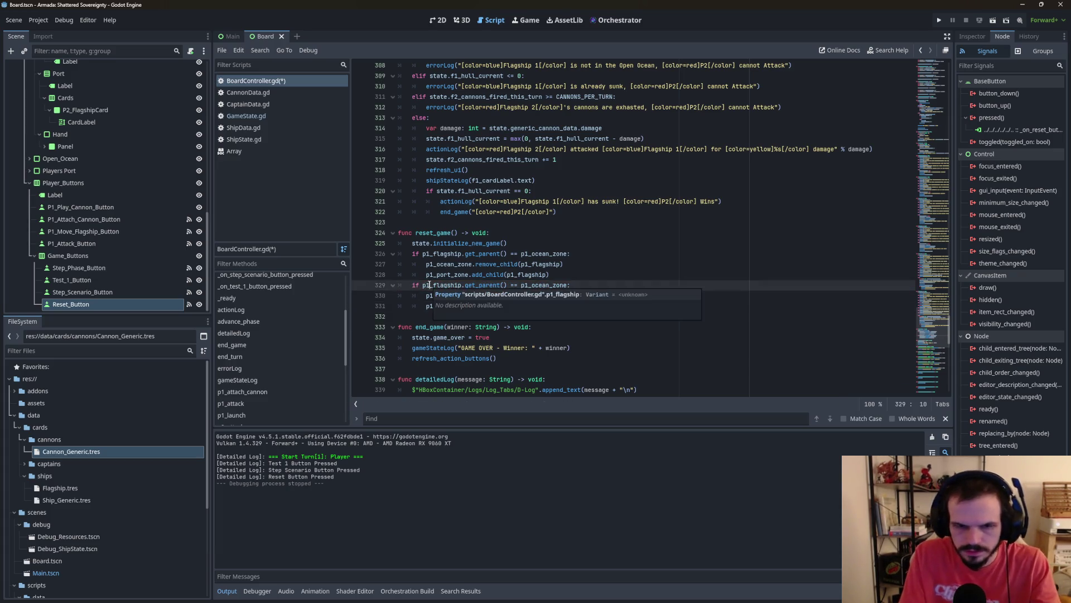
text(2)
click(528, 285)
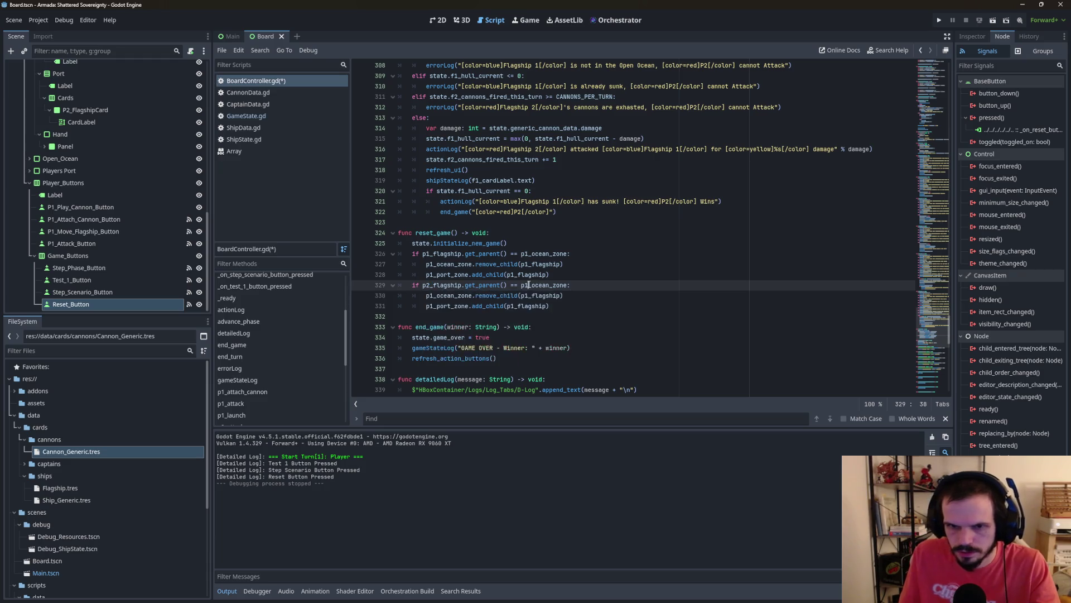
key(BackSpace)
text(2)
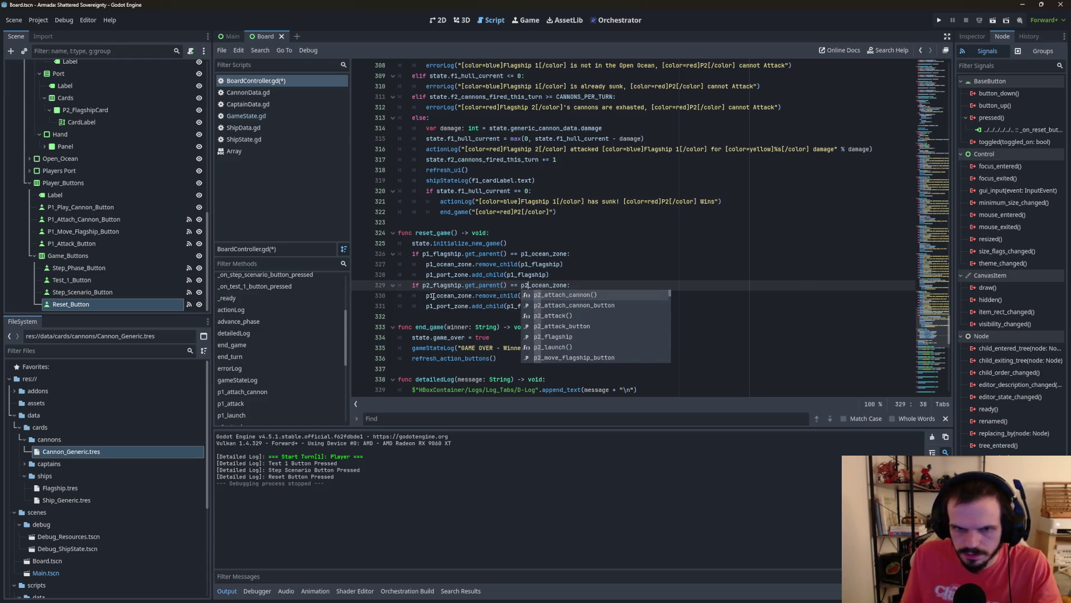
click(434, 296)
key(BackSpace)
text(2)
click(528, 295)
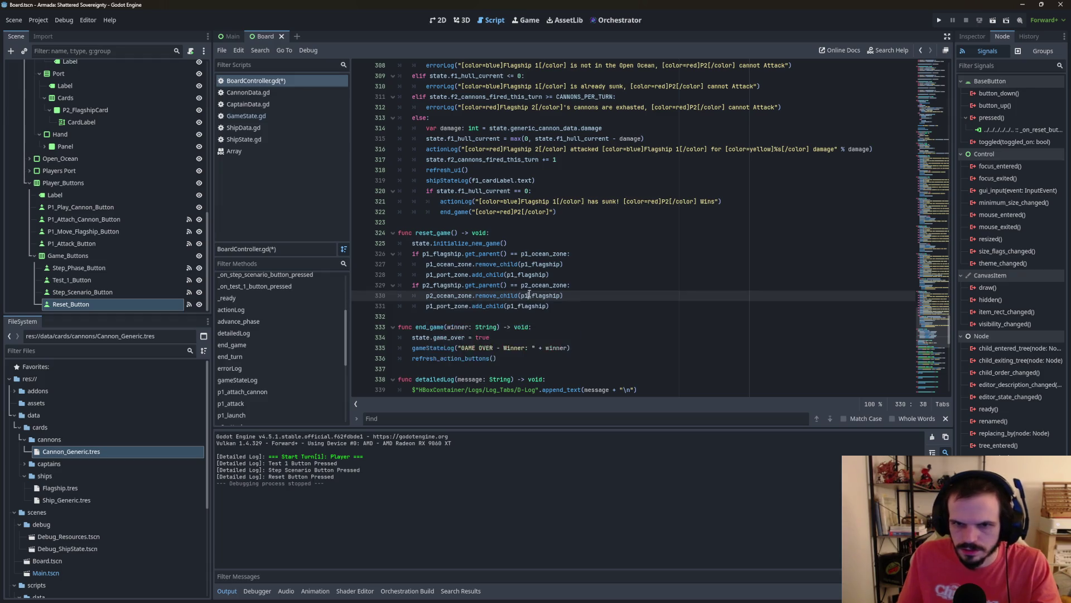
key(BackSpace)
text(2)
click(437, 307)
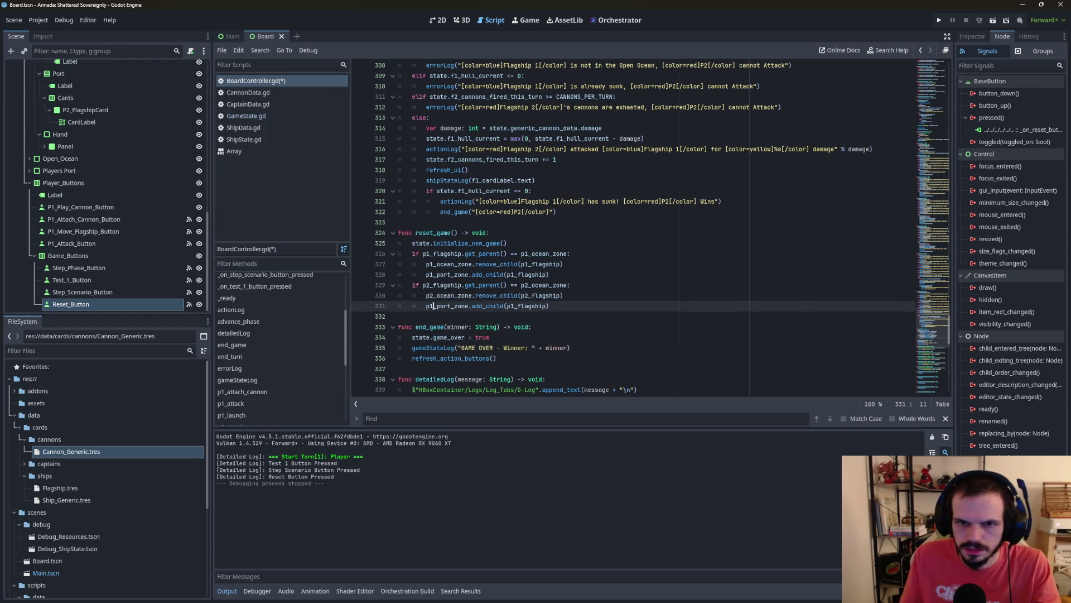
key(BackSpace)
text(2)
click(514, 306)
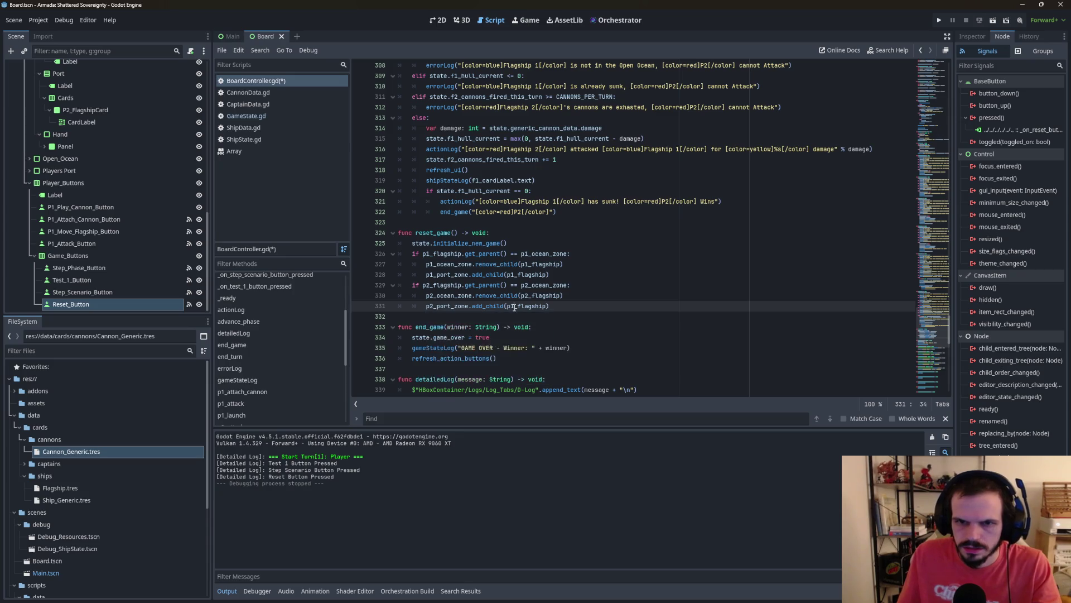
key(BackSpace)
text(2)
click(595, 233)
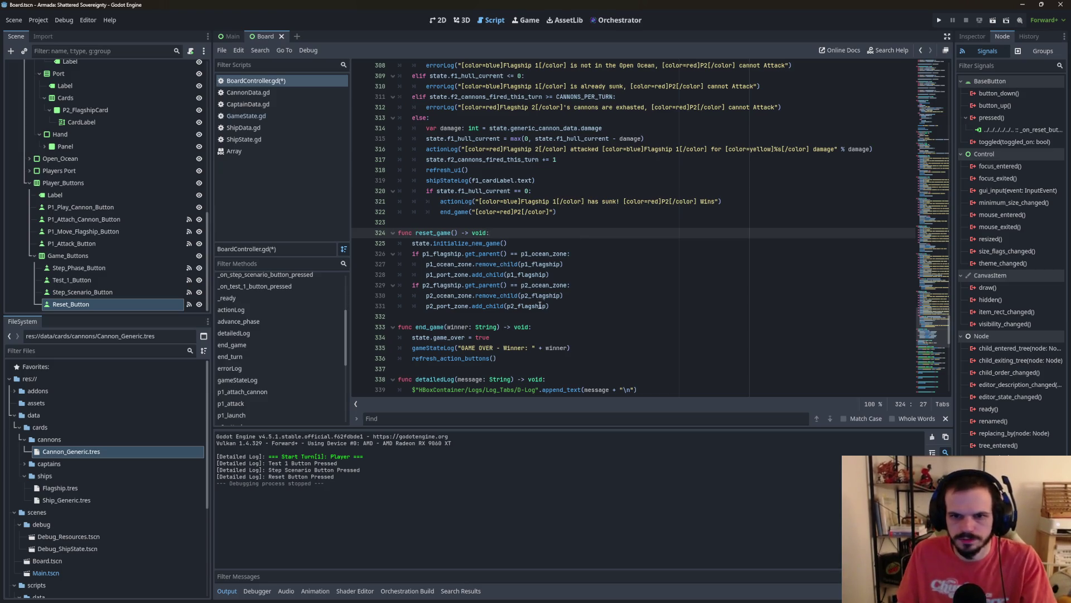
click(569, 307)
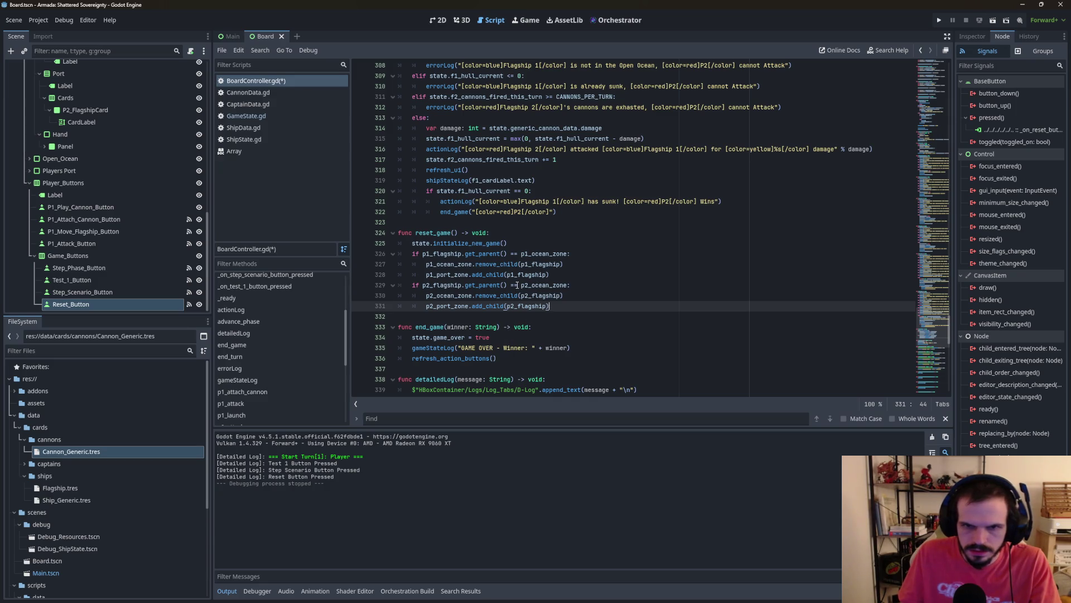
Step: Change both conditions to test != p1_port_zone and != p2_port_zone instead of the ocean zones
click(518, 285)
click(512, 254)
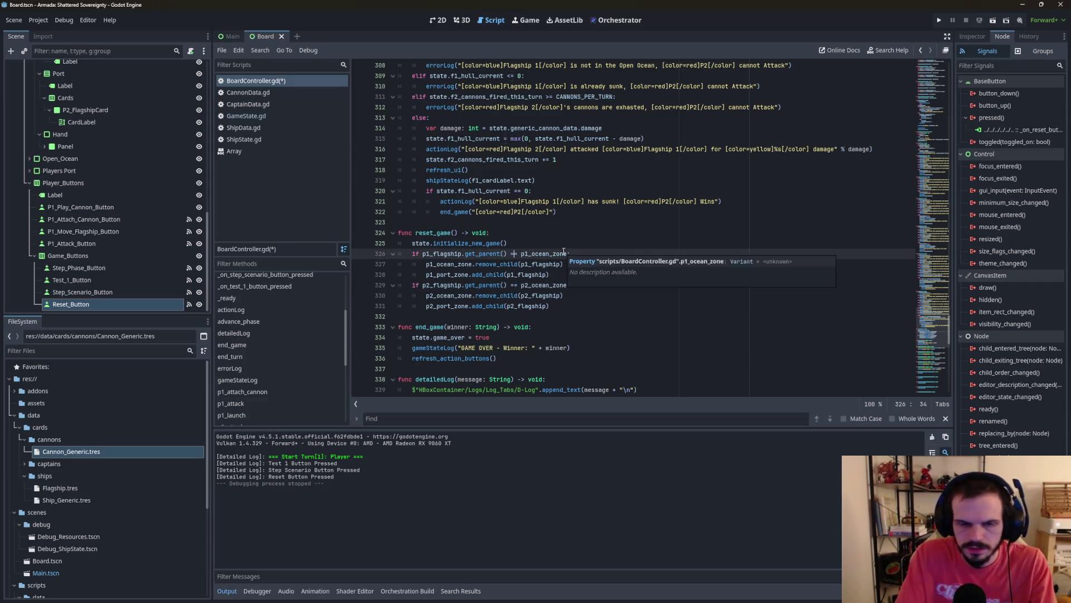
key(BackSpace)
text(!)
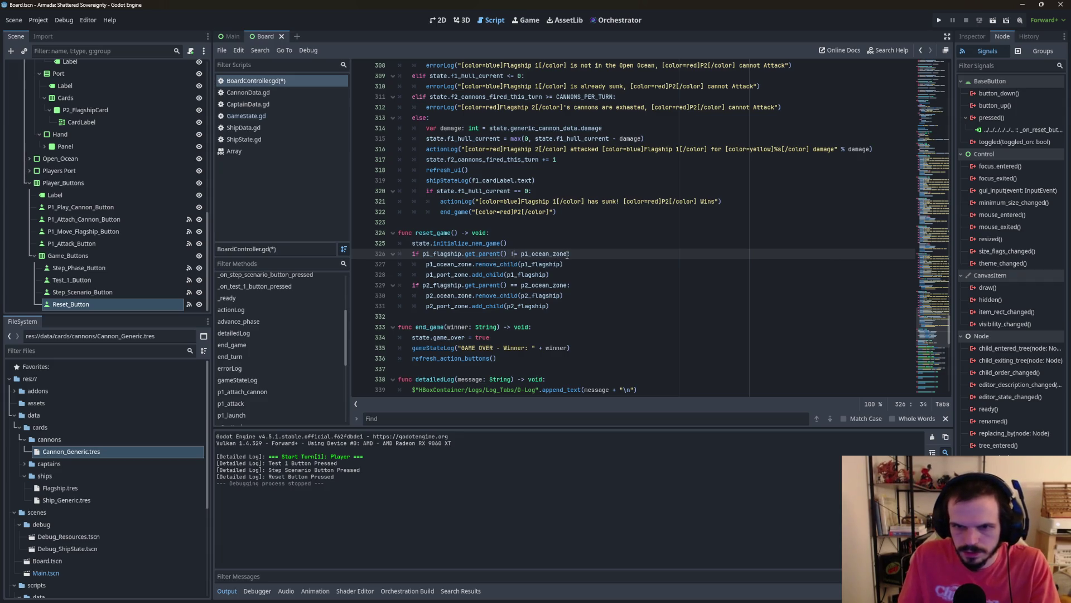
drag(568, 254, 532, 253)
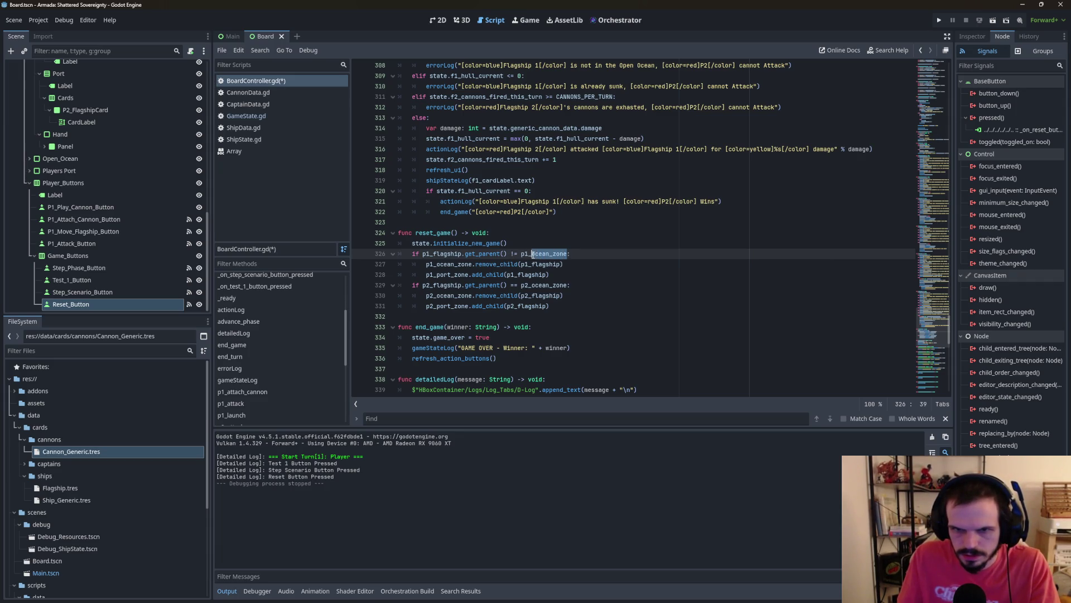
text(po)
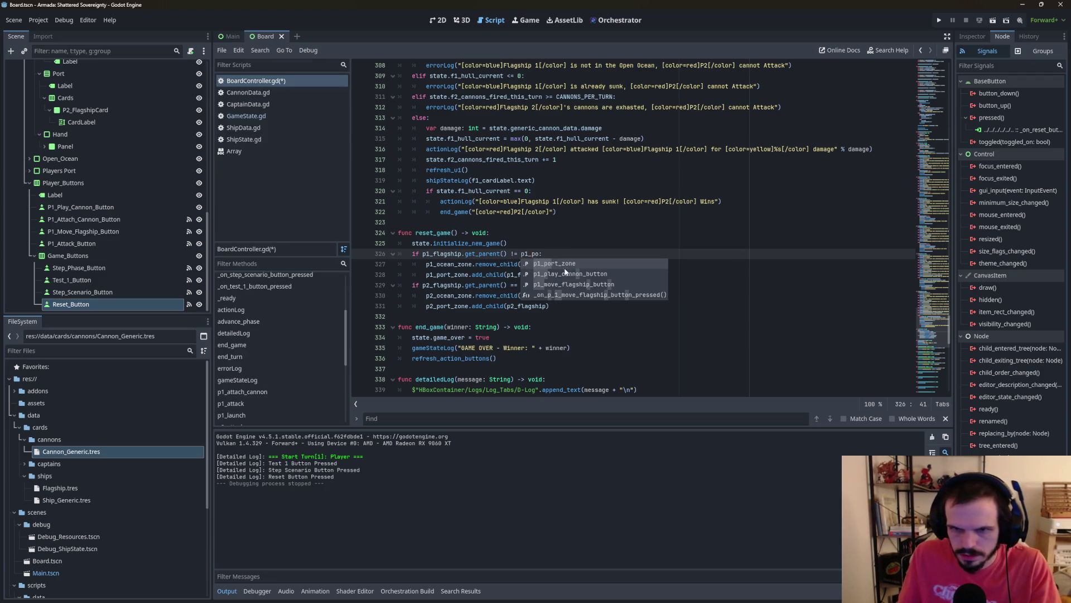
click(567, 263)
drag(569, 285, 534, 286)
text(por:)
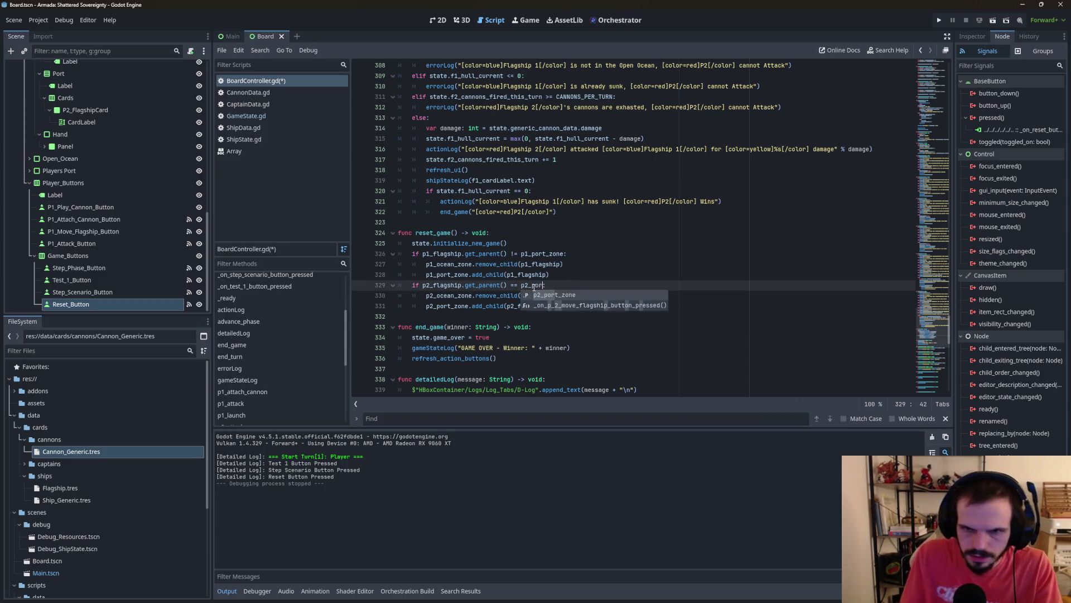
key(Return)
Step: Replace p1_ocean_zone in the p1 remove_child line with p1_flagship.get_parent()
click(473, 264)
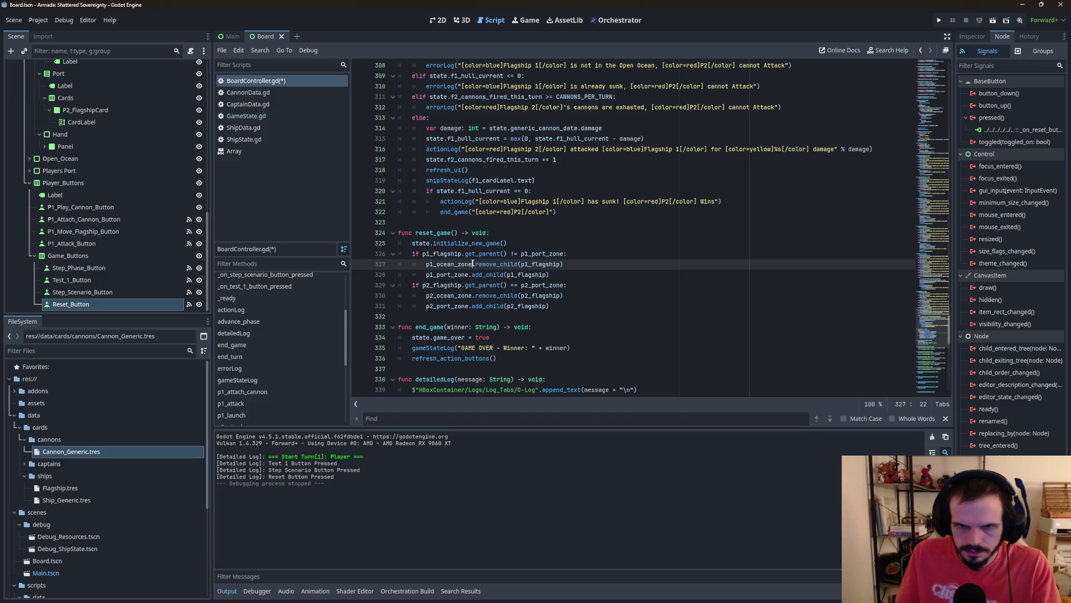
drag(473, 264, 425, 266)
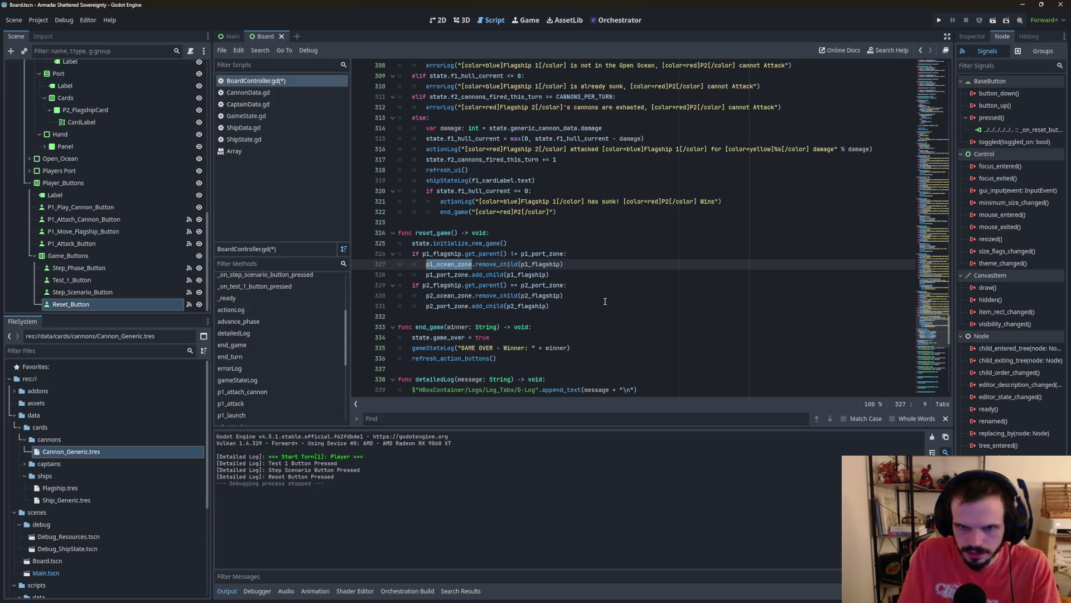
click(502, 275)
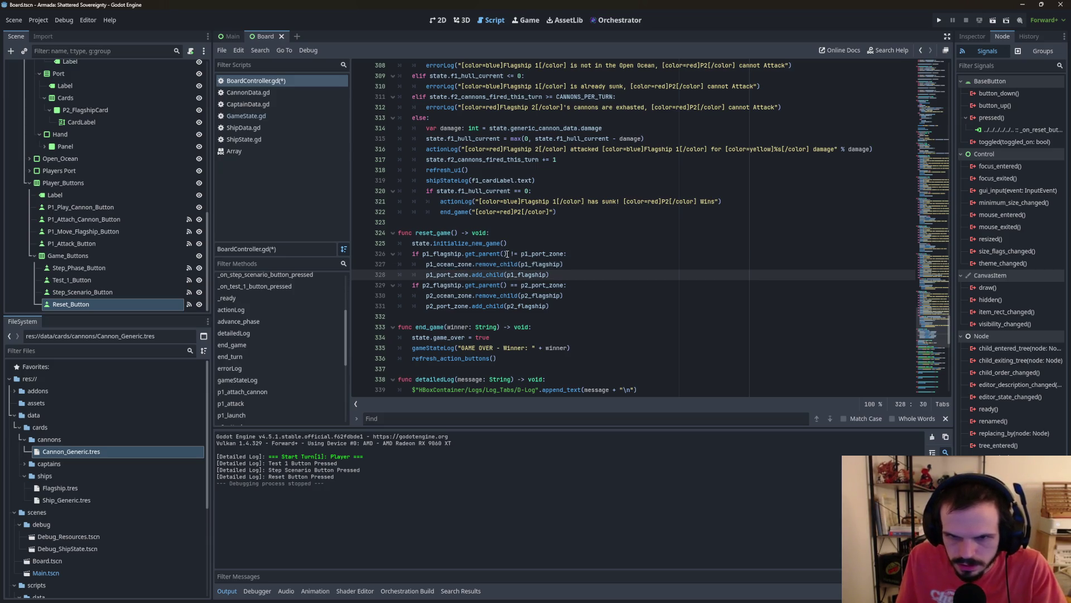
drag(507, 254, 422, 254)
key(ctrl+c)
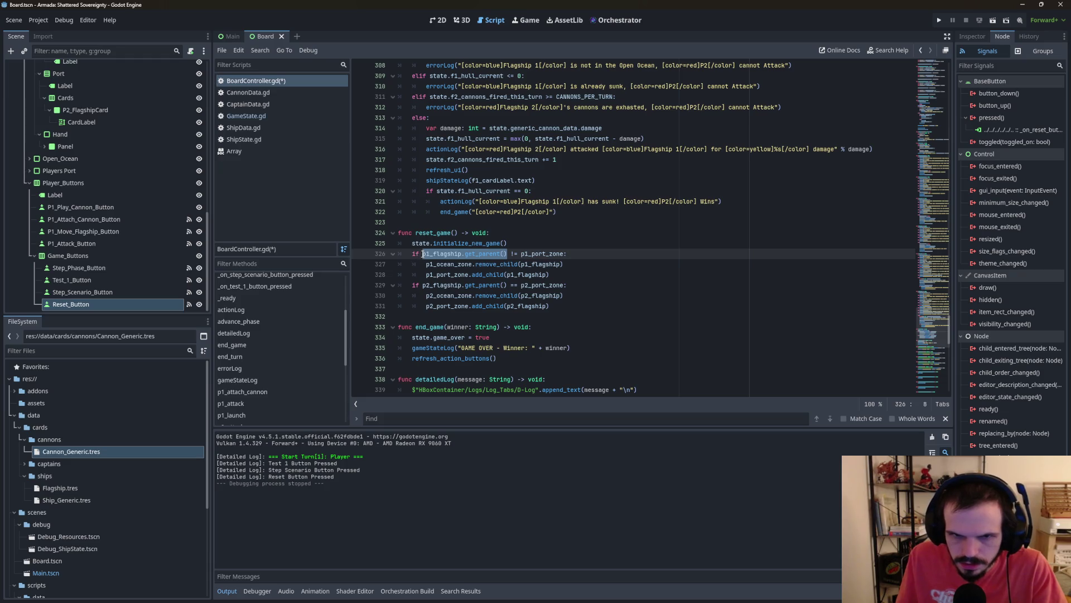
click(471, 264)
drag(467, 264, 427, 265)
key(ctrl+v)
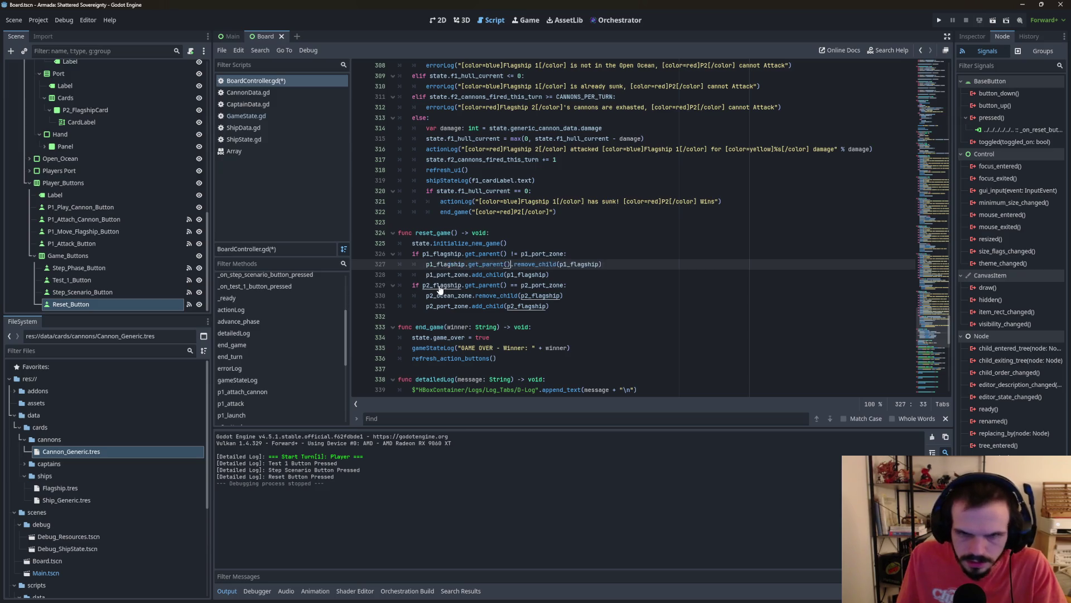
Step: Make line 329 use != and replace p2_ocean_zone with p2_flagship.get_parent()
click(477, 316)
click(506, 285)
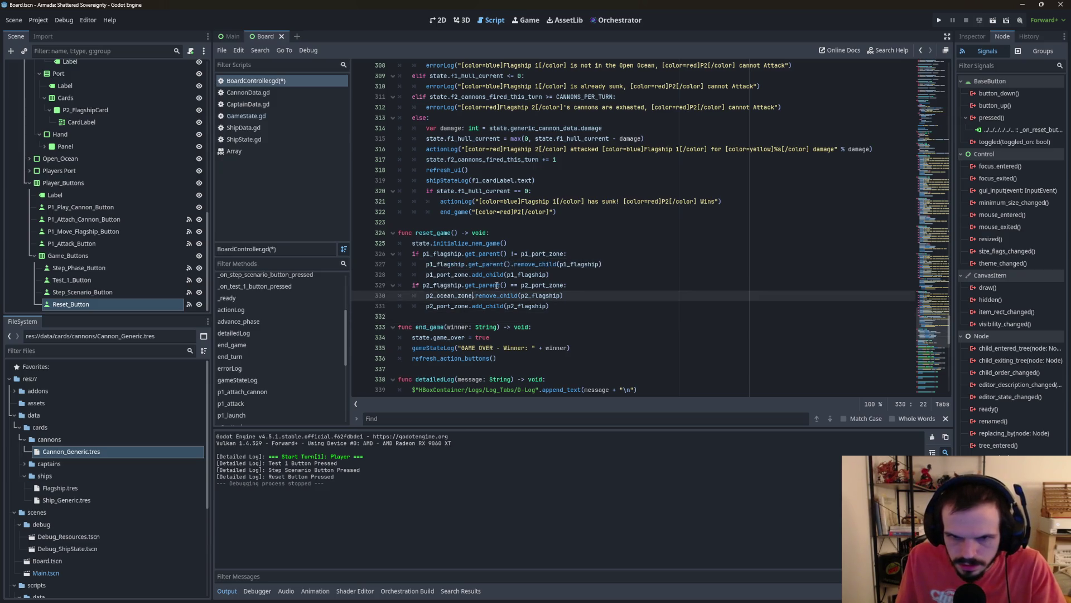
drag(507, 285, 423, 285)
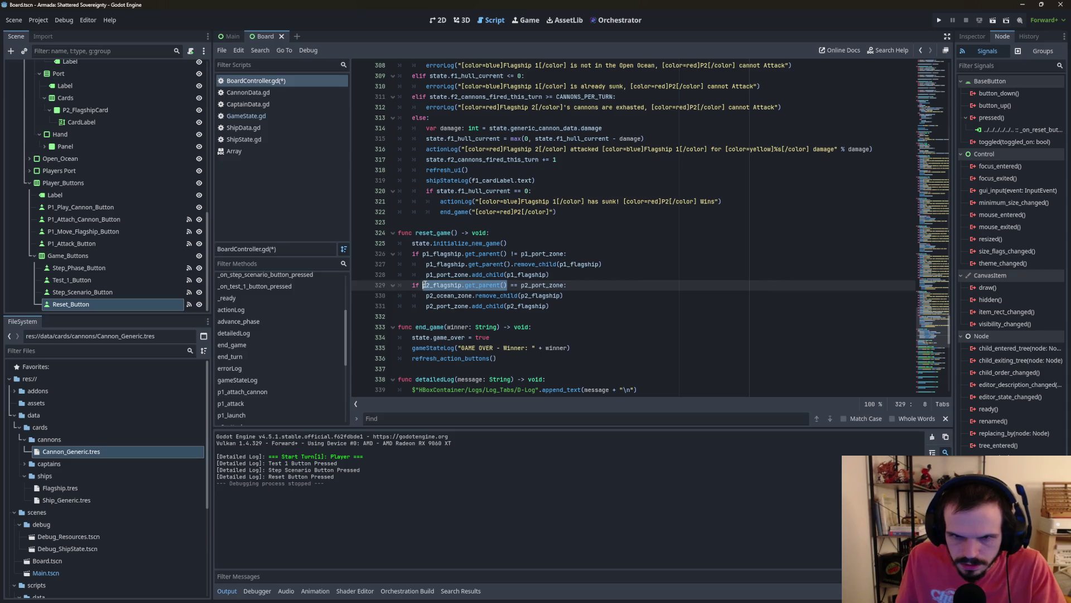
click(511, 285)
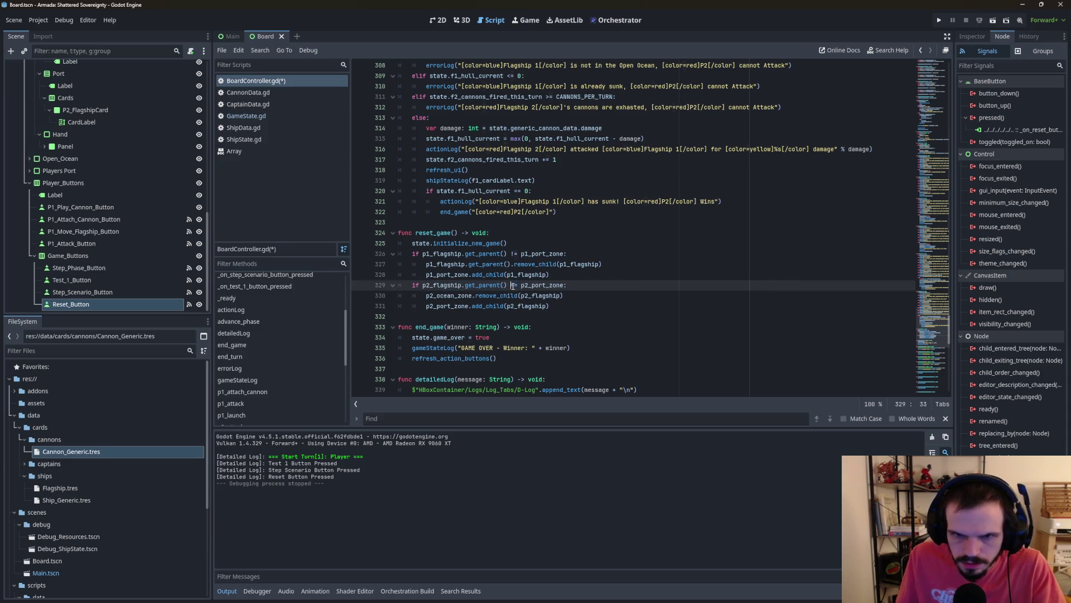
key(Delete)
text(!)
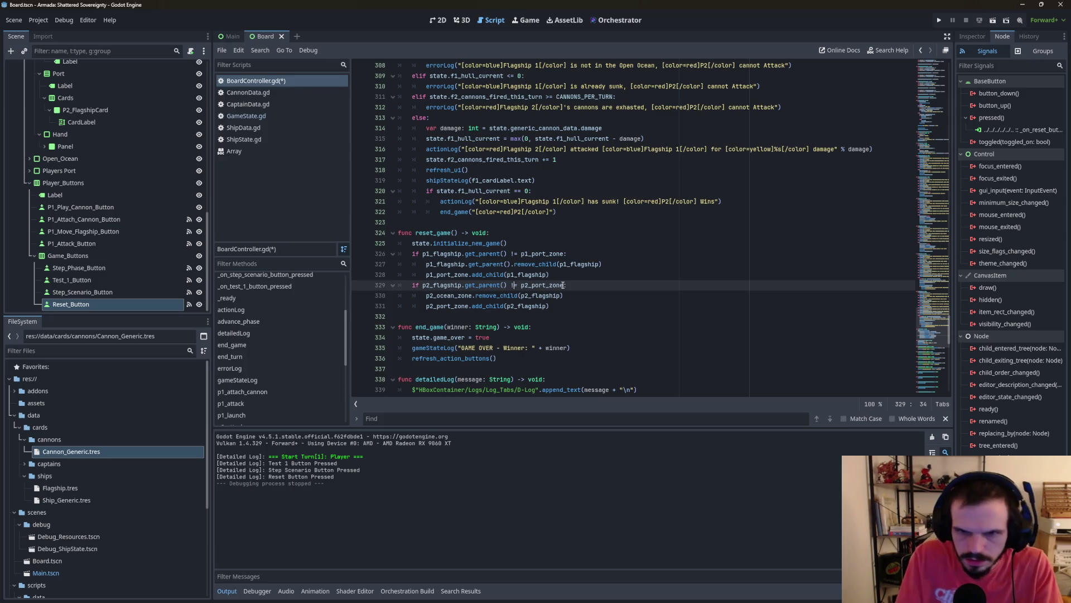
mouse_move(507, 285)
mouse_down()
mouse_move(422, 285)
mouse_move(467, 296)
mouse_move(426, 297)
mouse_up()
key(ctrl+c)
key(ctrl+v)
Step: Insert blank lines at the end of reset_game and after state.initialize_new_game()
click(638, 262)
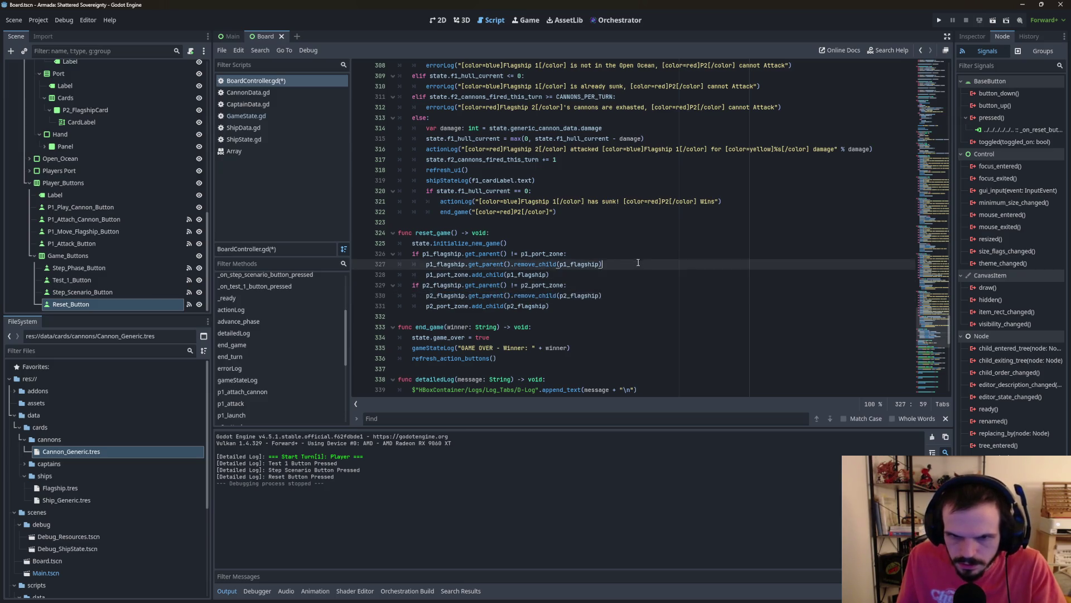
scroll(506, 252, down, 3)
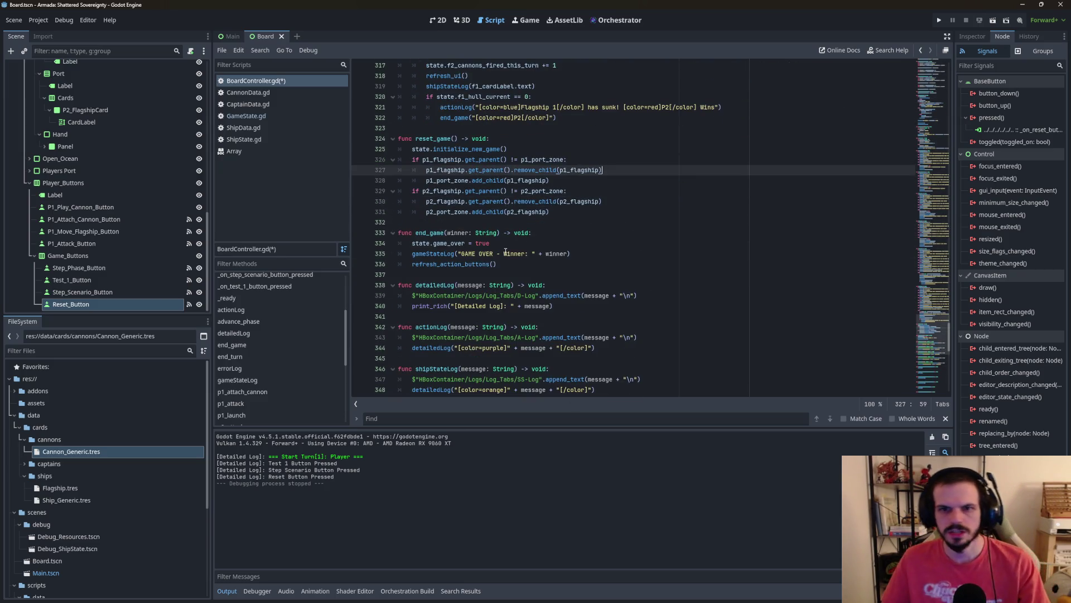
scroll(558, 251, down, 1)
scroll(646, 248, up, 2)
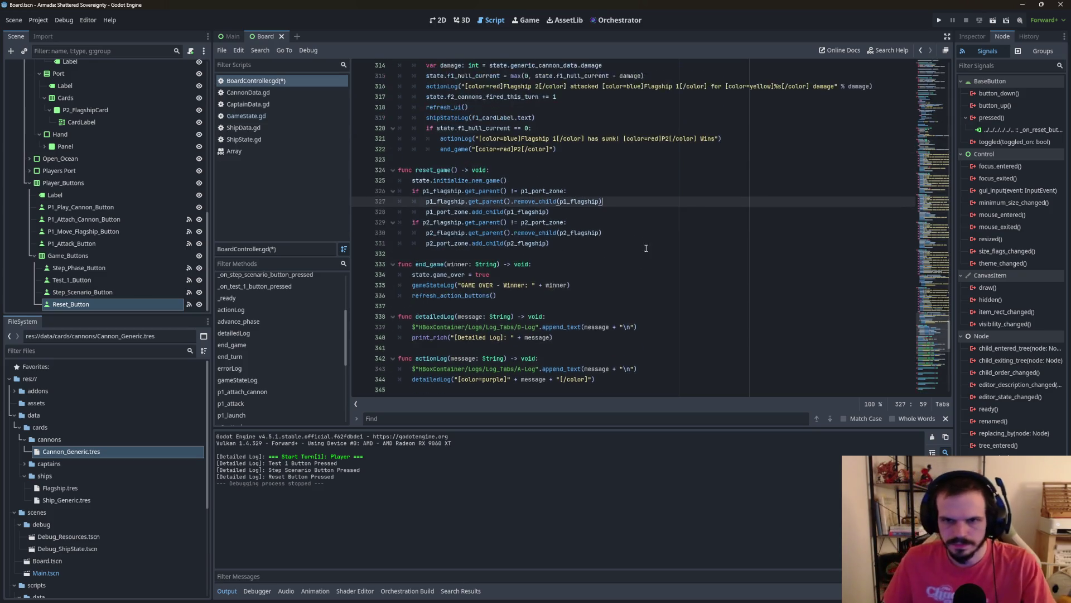
scroll(610, 253, down, 2)
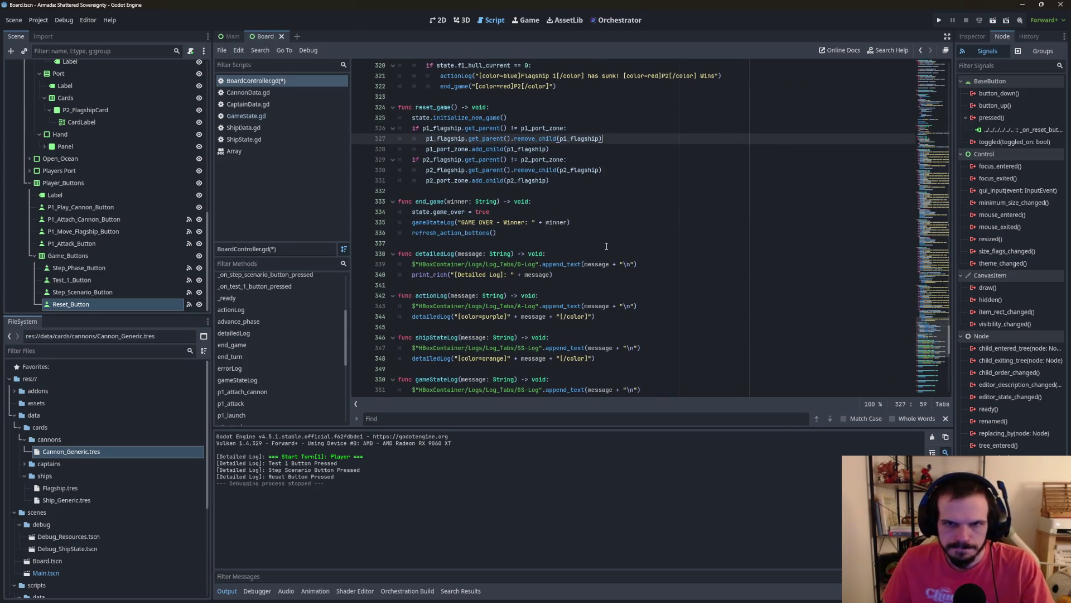
click(572, 181)
key(Return)
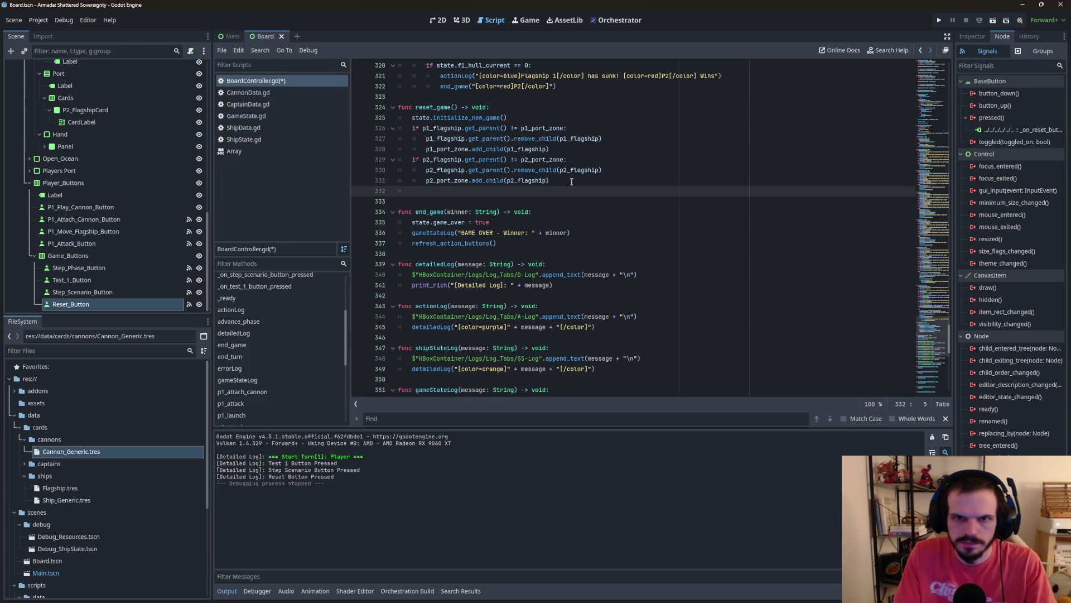
click(510, 122)
key(ctrl+shift+Return)
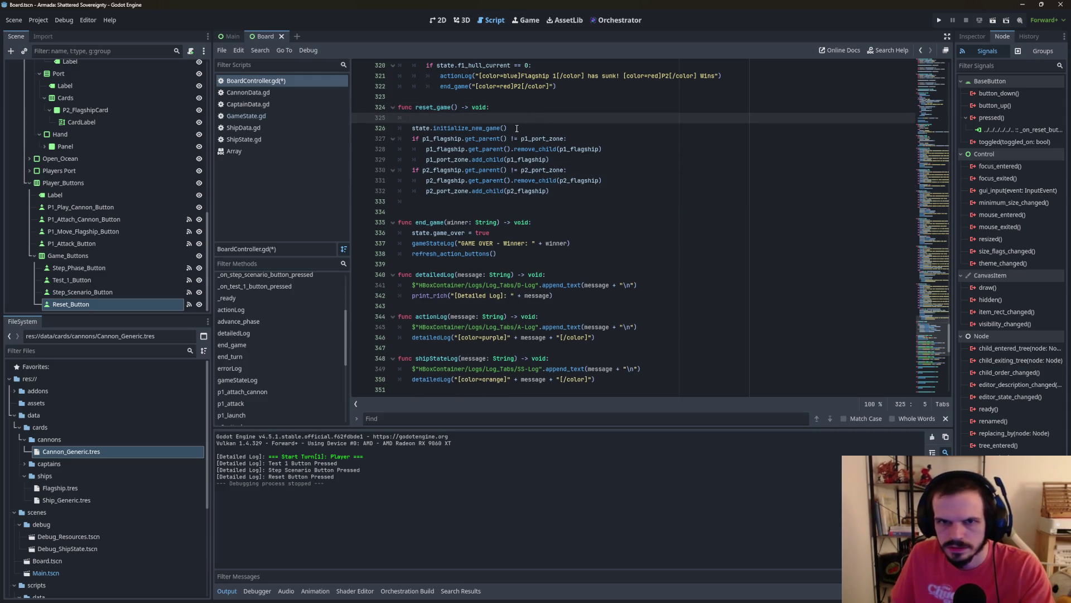
key(ctrl+z)
Step: Append refresh_ui(), refresh_turn_ui() and refresh_action_buttons() calls via autocomplete
click(562, 192)
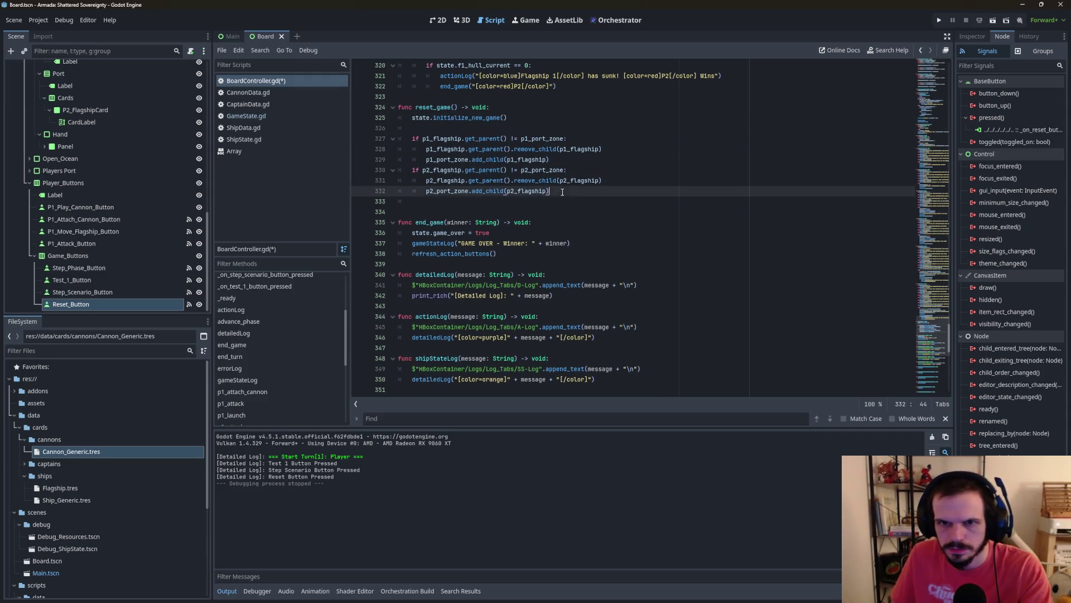
key(Return)
key(Return)
text(r)
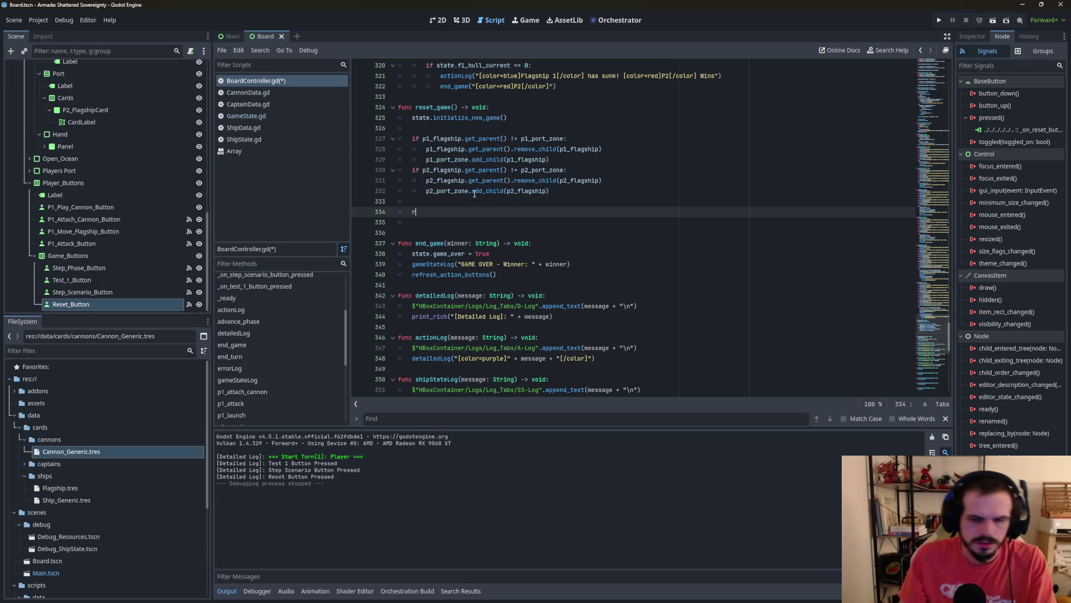
text(ef)
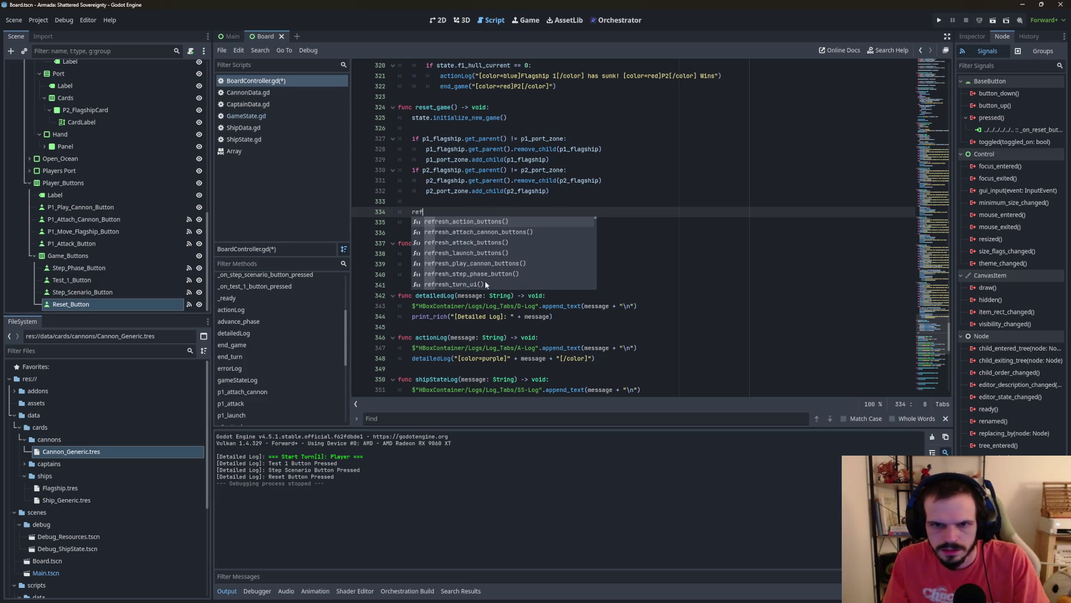
text(res)
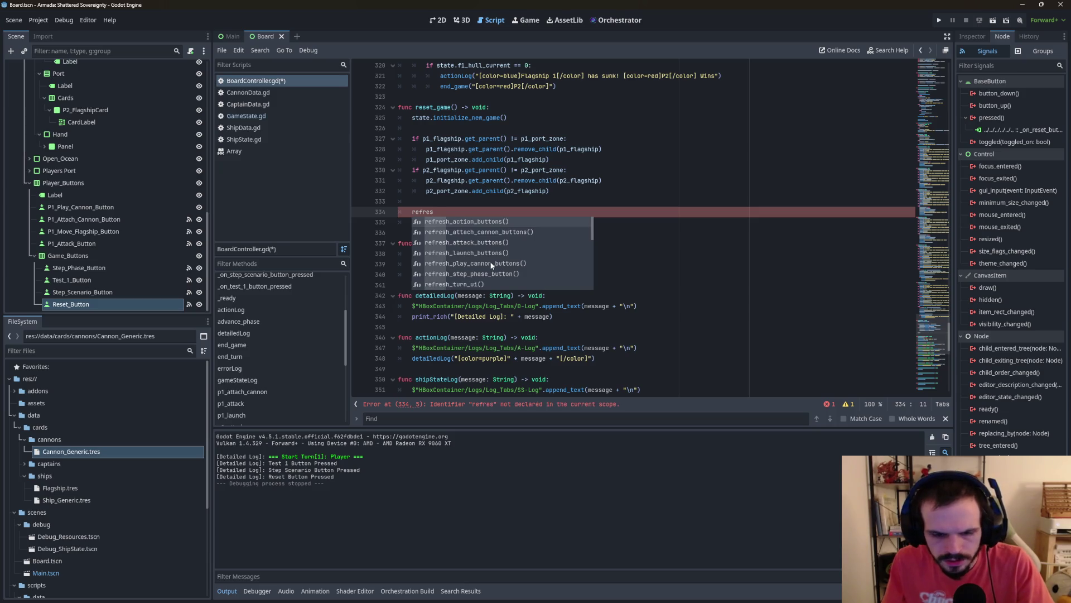
text(h_u)
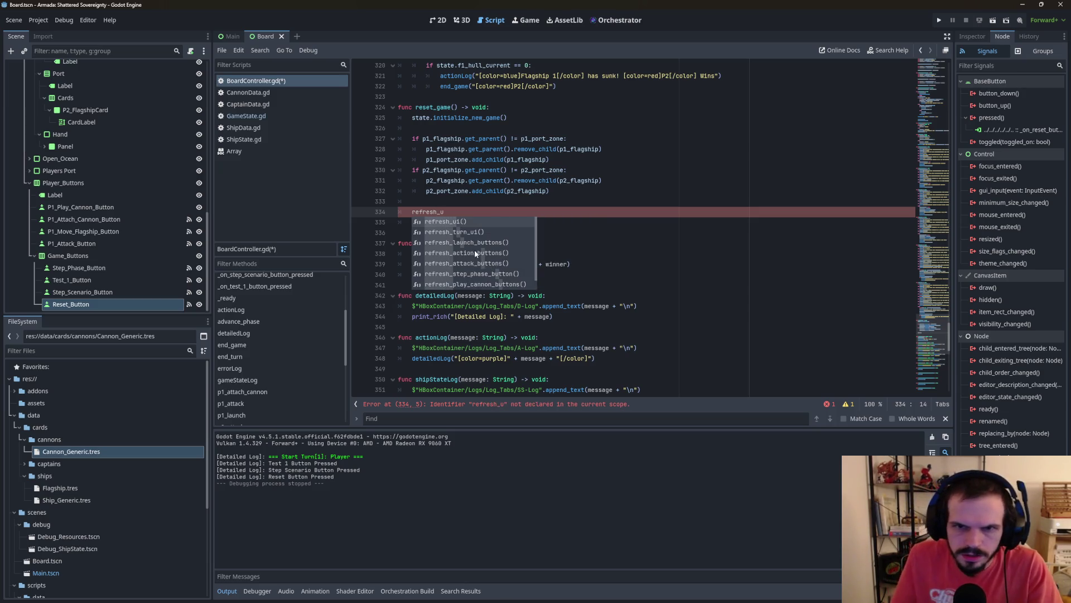
key(Return)
key(Return)
text(re)
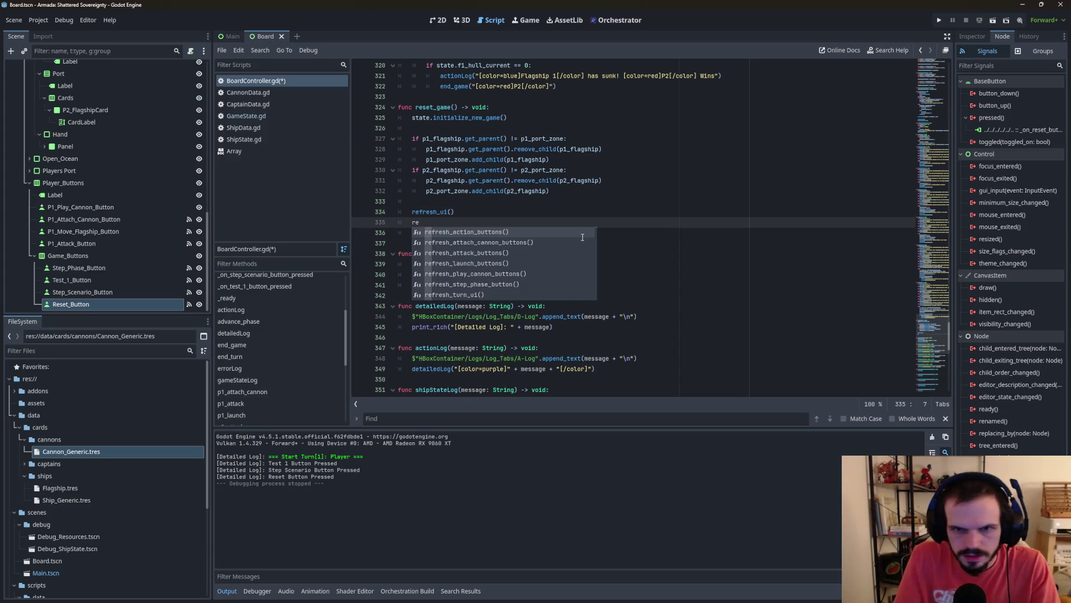
click(480, 293)
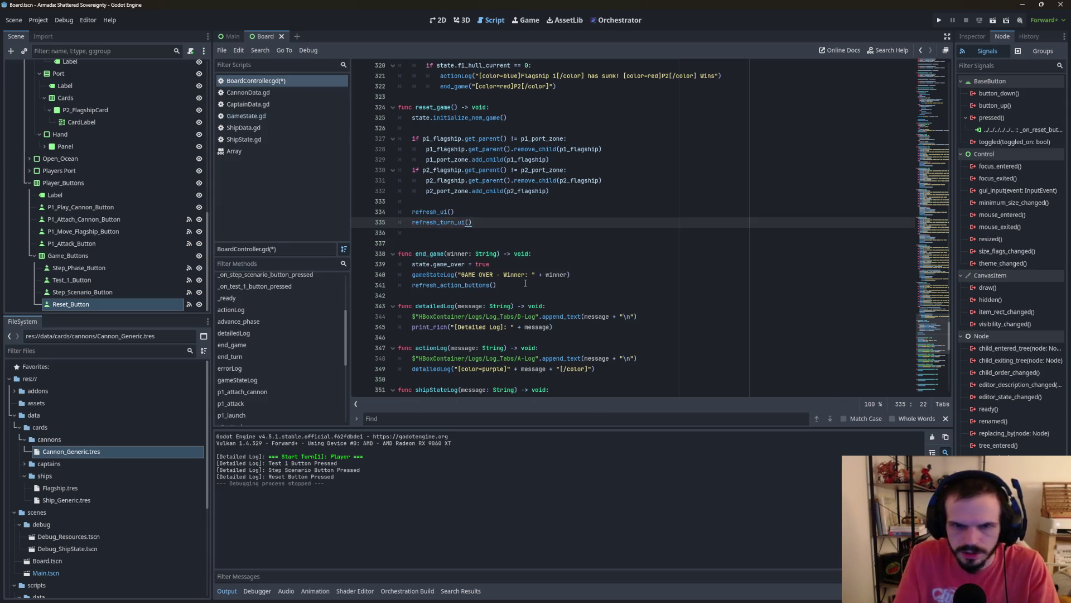
key(Return)
text(refr)
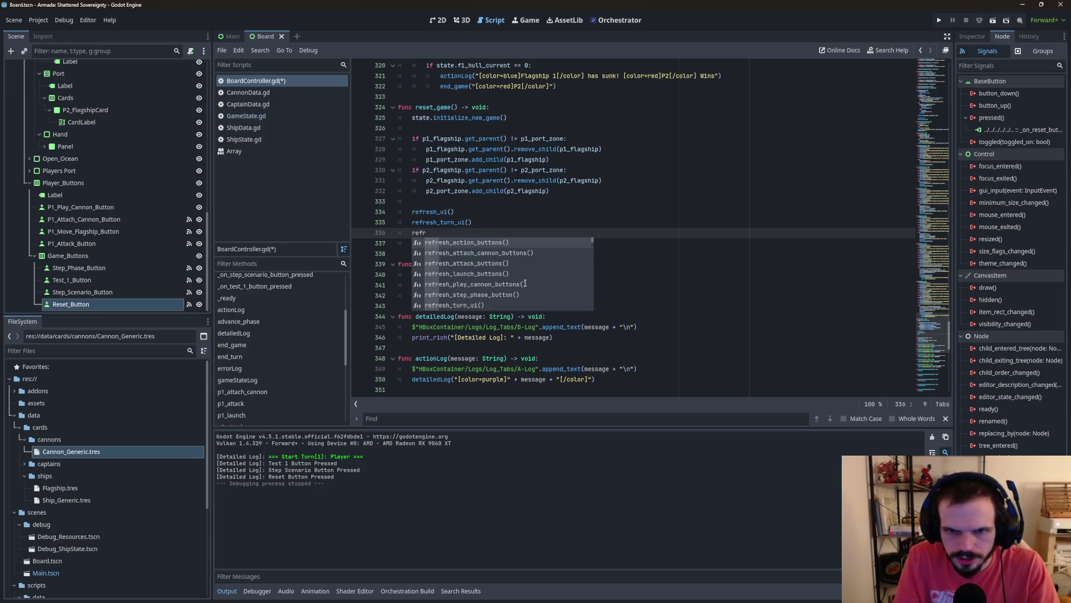
click(492, 243)
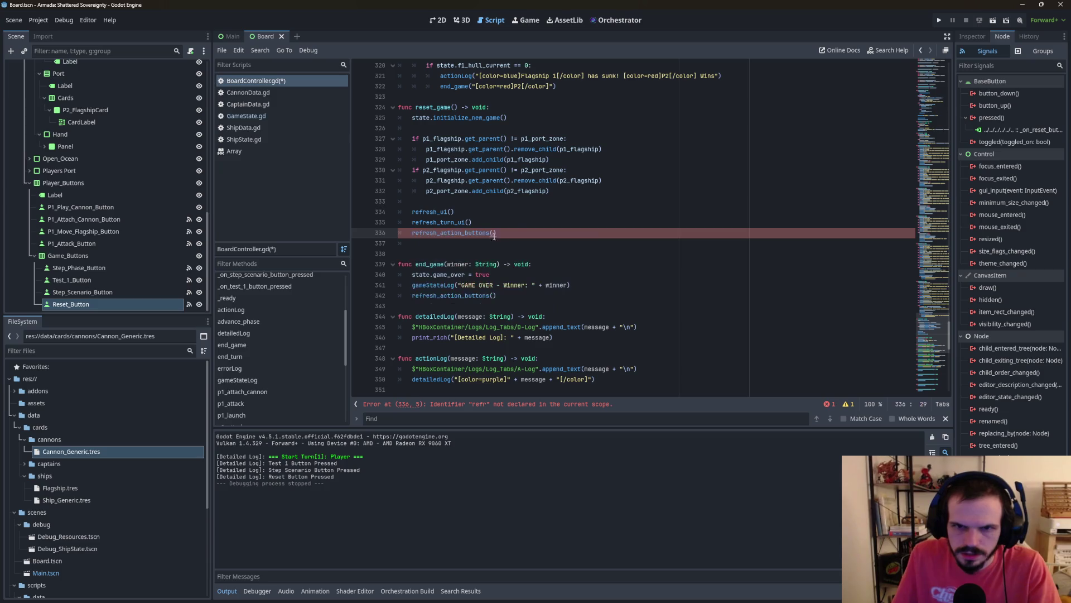
click(438, 243)
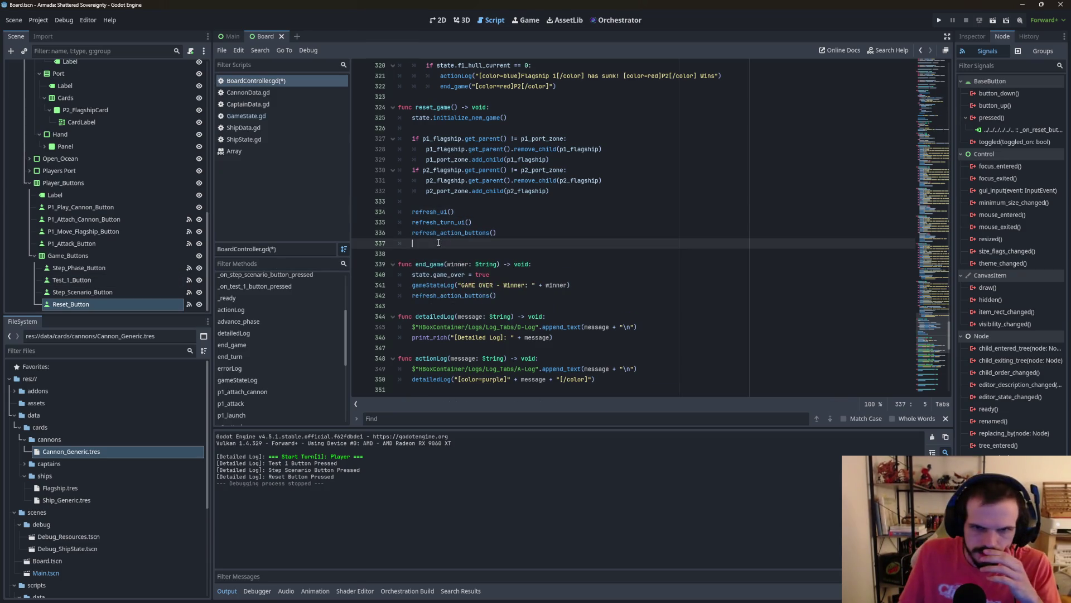
Step: Remove the stray empty line and inspect the reset button handler's log line
key(BackSpace)
key(BackSpace)
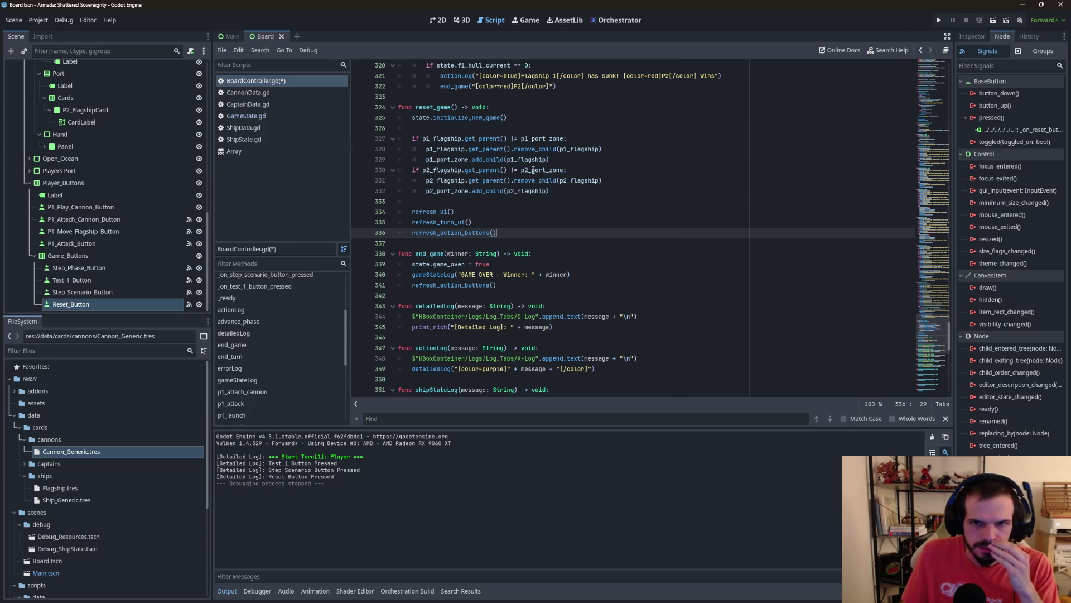
scroll(533, 171, down, 15)
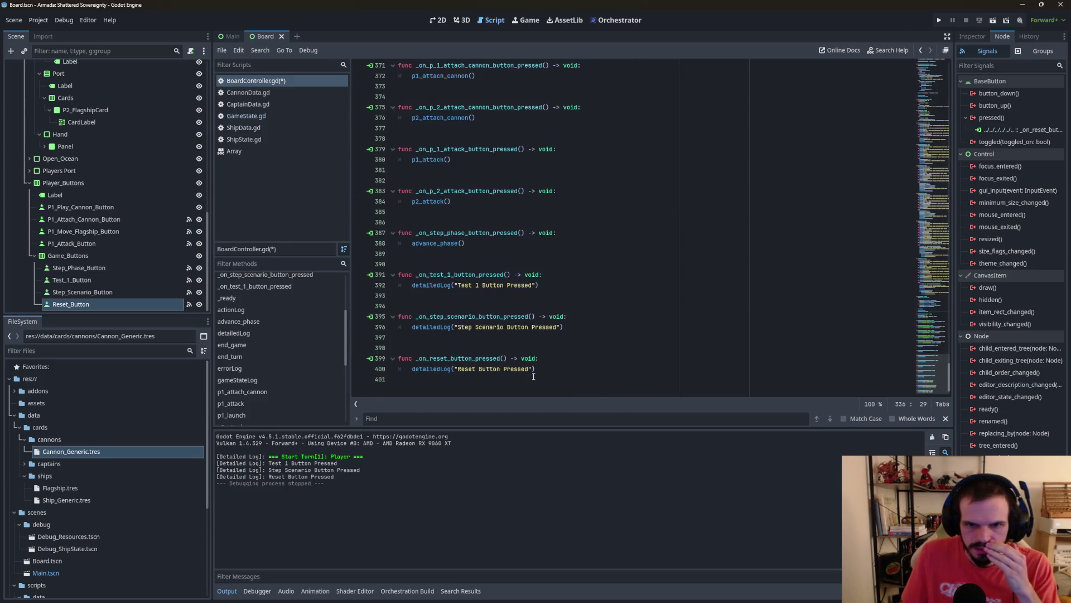
drag(535, 370, 410, 366)
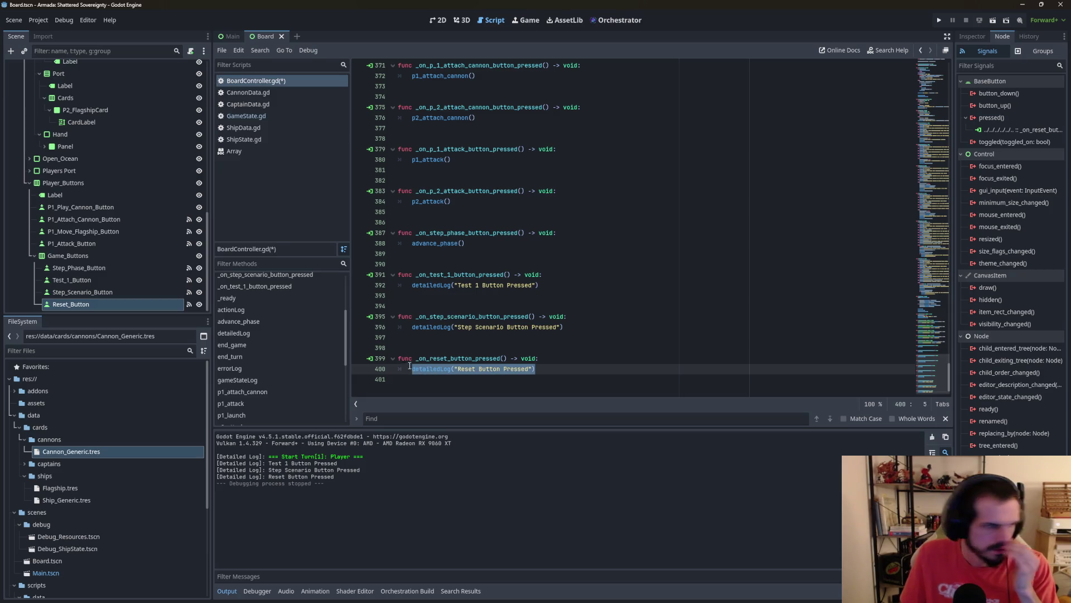
scroll(447, 312, up, 16)
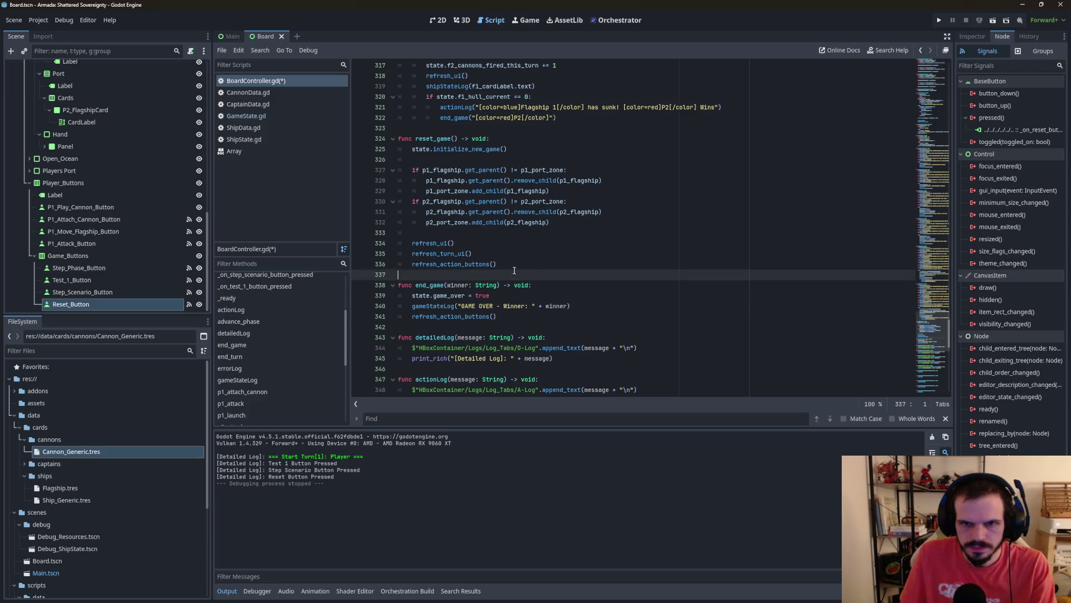
Step: Autocomplete a gameStateLog() call on a new line after refresh_action_buttons()
click(514, 265)
key(Return)
key(Return)
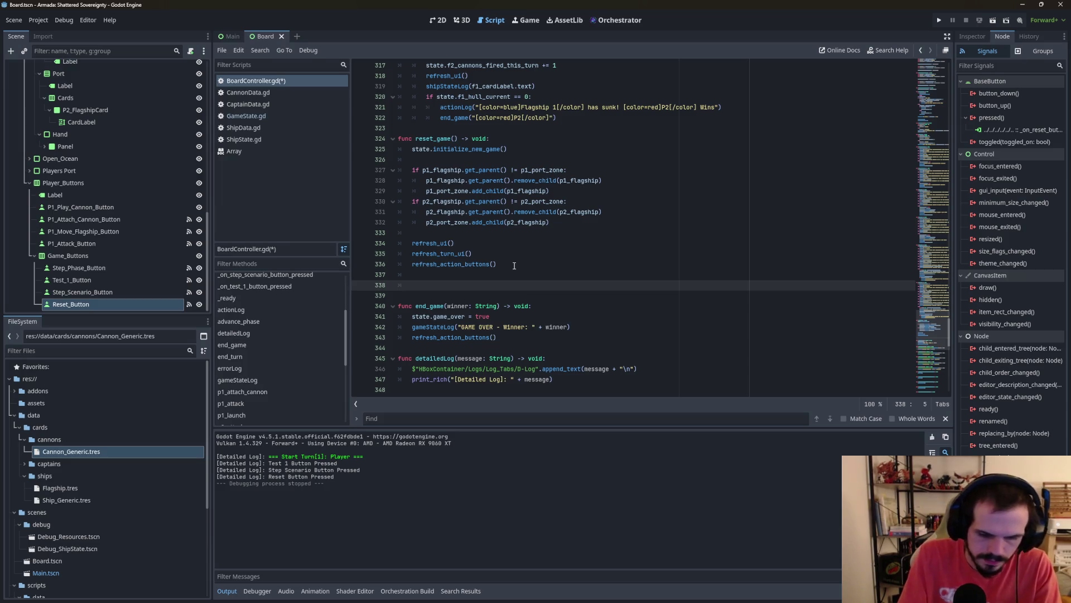
text(gam)
key(Return)
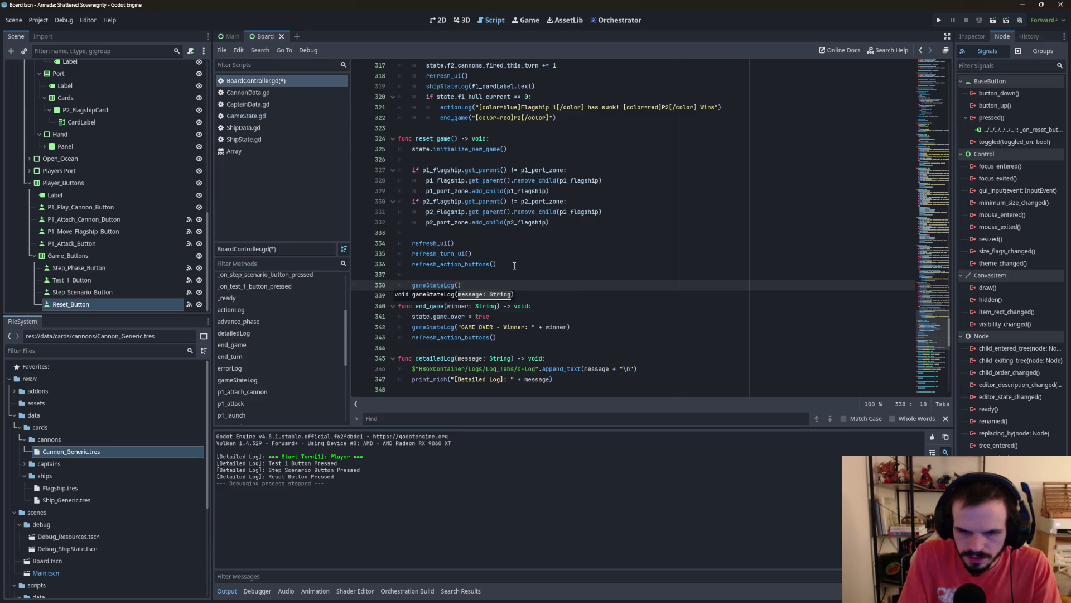
Step: Fill in the log call as gameStateLog("RESET: New Game")
text(")
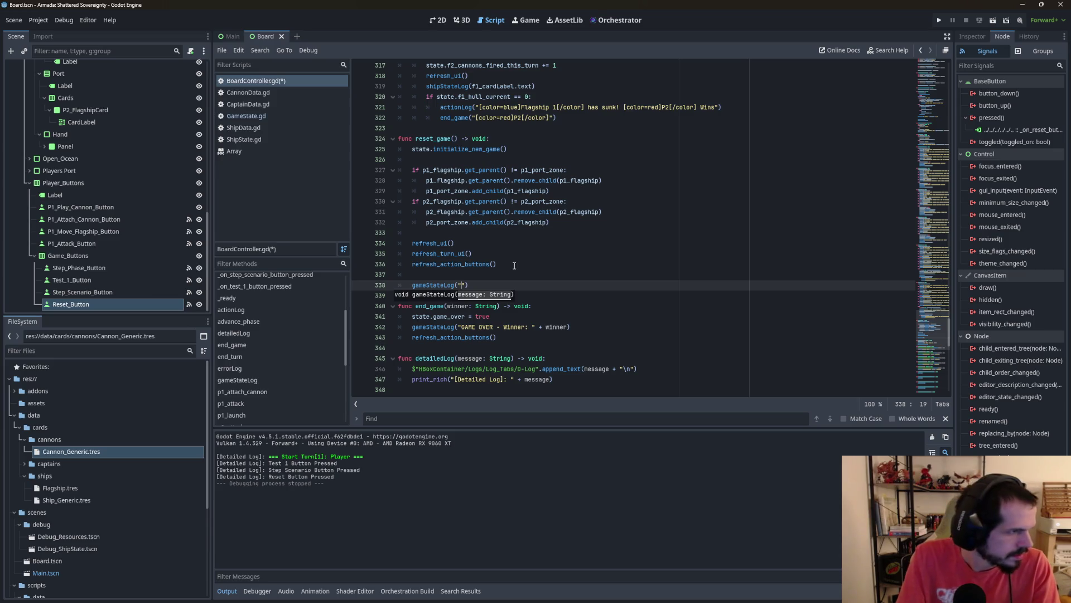
text(RESET)
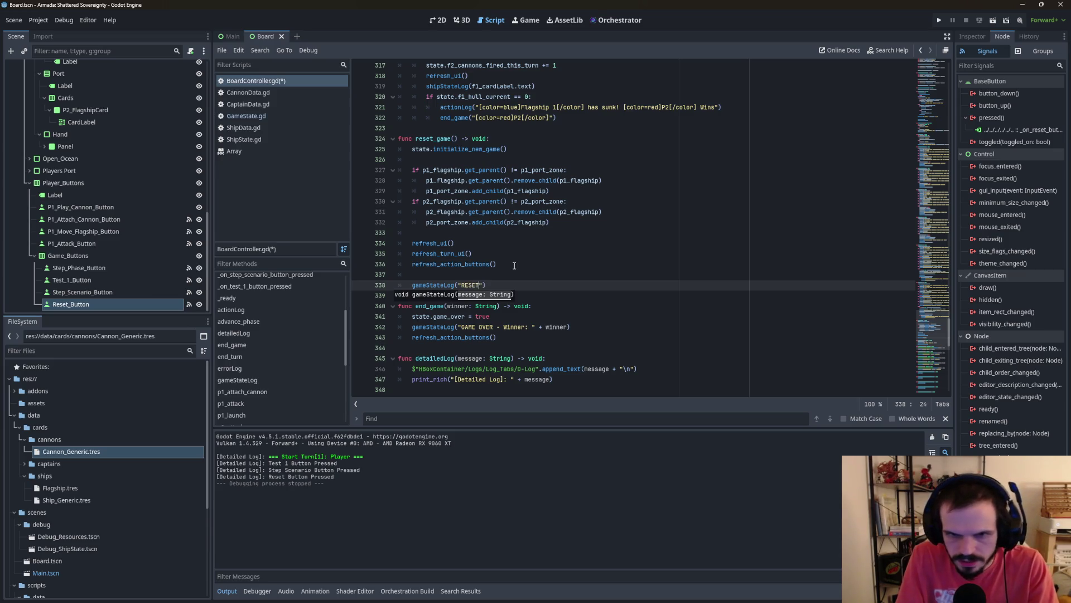
text(: New Ga)
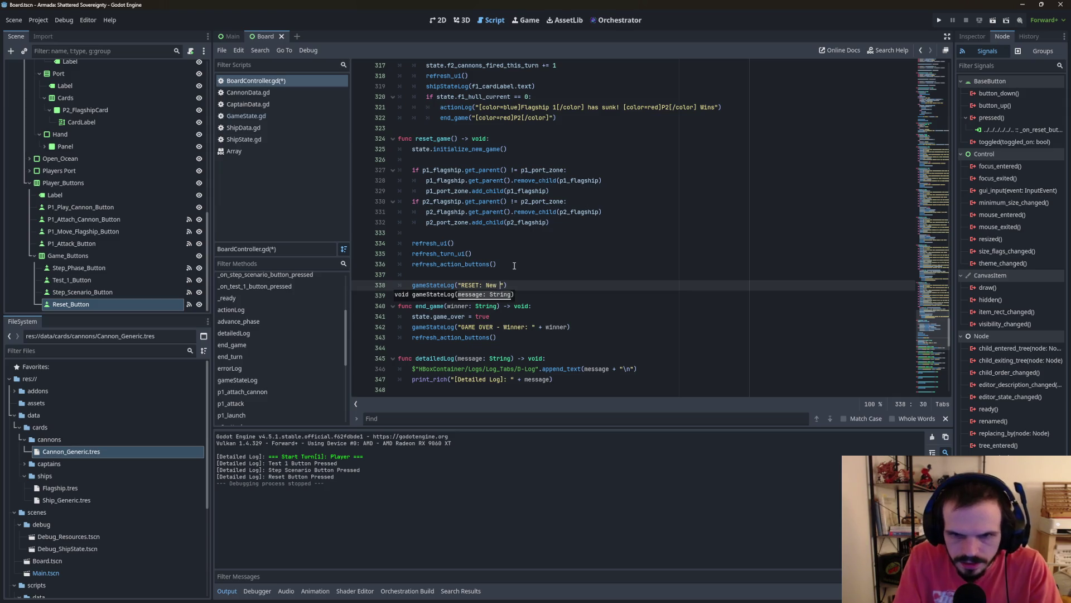
text(me)
key(End)
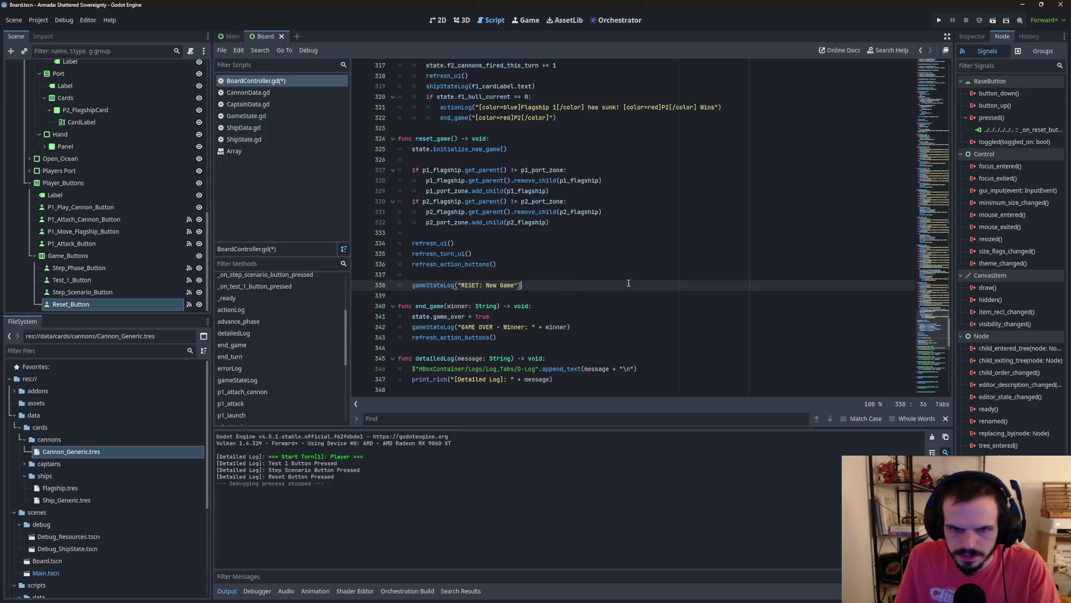
scroll(642, 274, down, 4)
scroll(675, 283, down, 15)
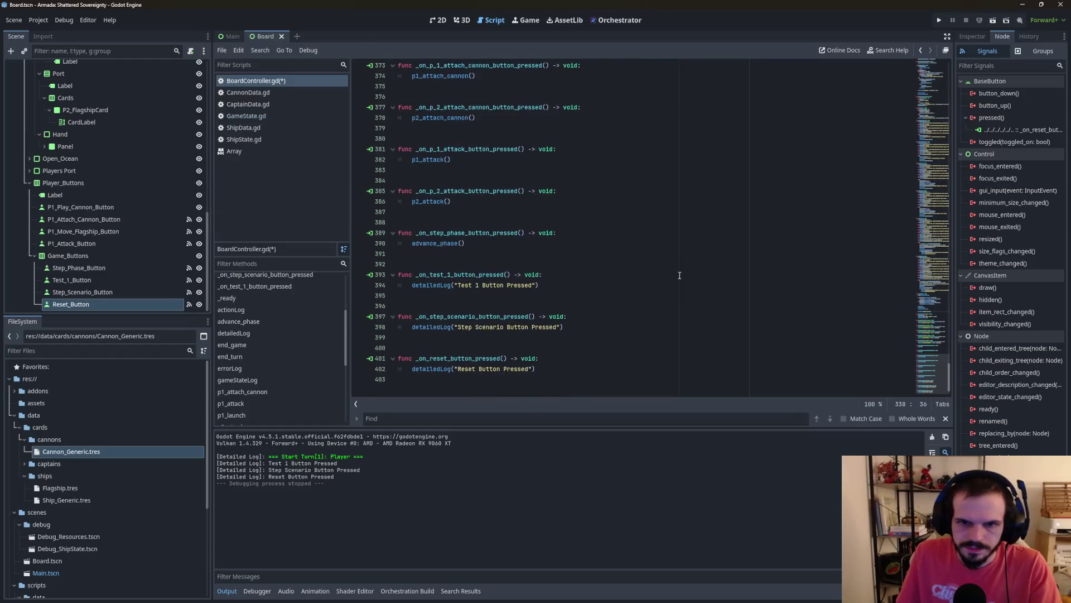
Step: Replace the reset button handler's placeholder log with reset_game() and run the game
click(540, 369)
drag(540, 369, 412, 369)
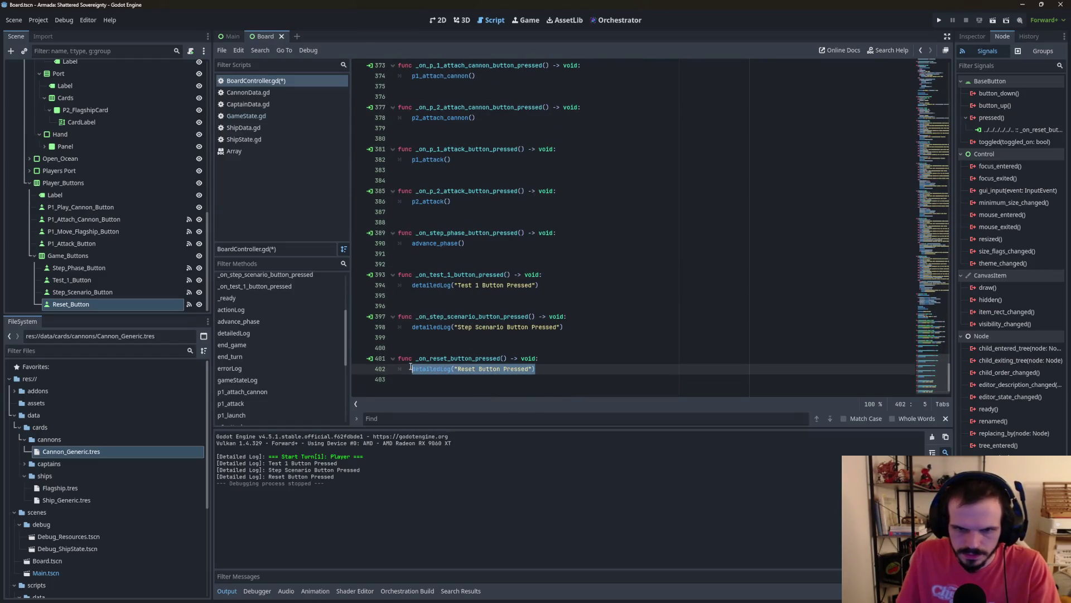
text(res)
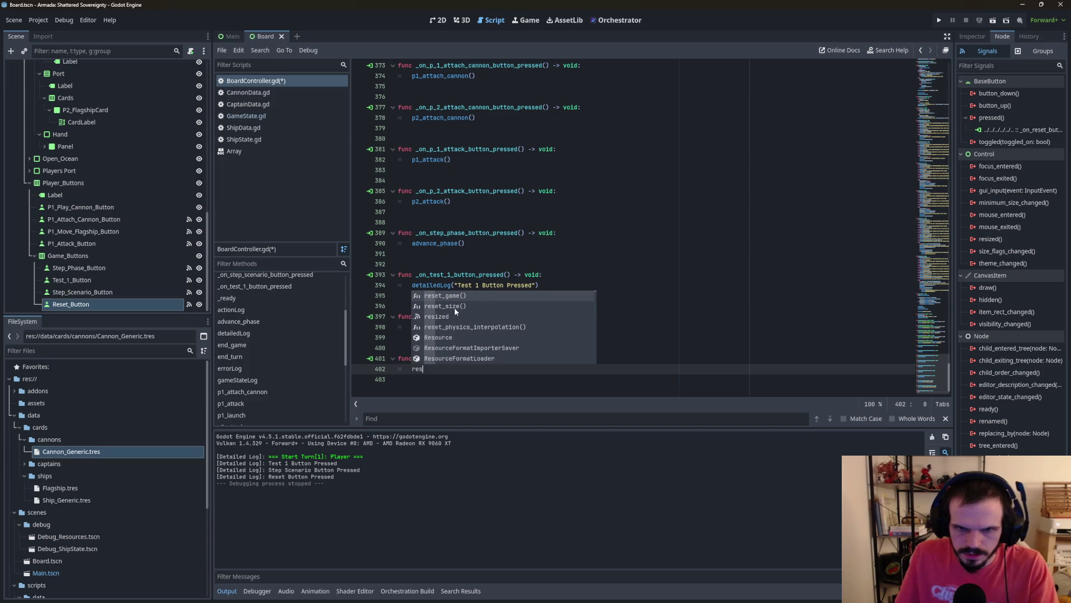
click(461, 296)
key(F5)
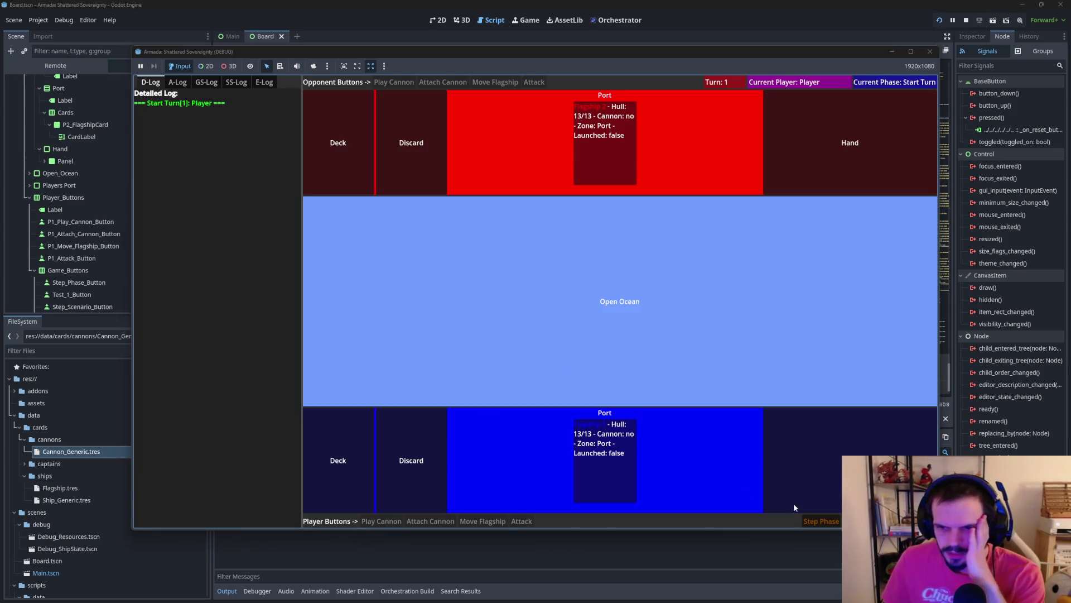
Step: Play the player's turn: attach a cannon, launch the flagship into Open Ocean, end turn
click(802, 521)
click(430, 521)
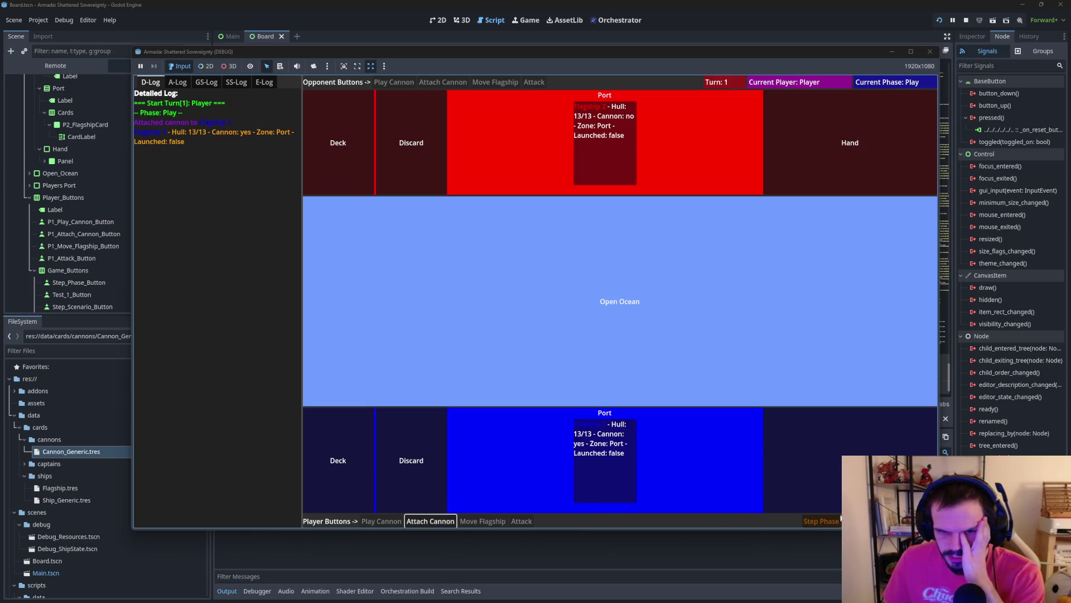
click(815, 522)
click(482, 521)
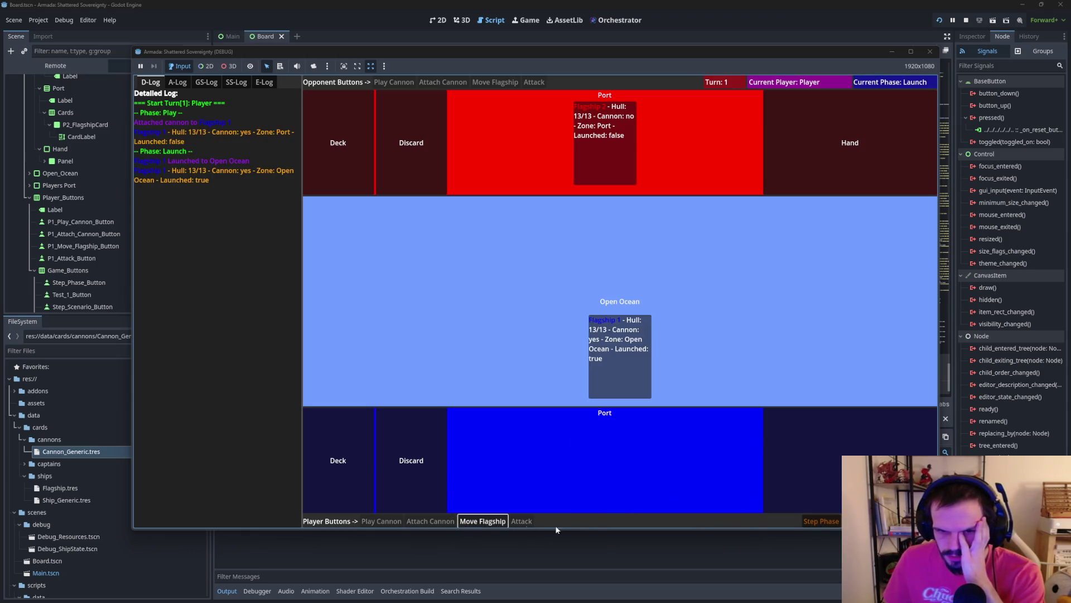
click(815, 523)
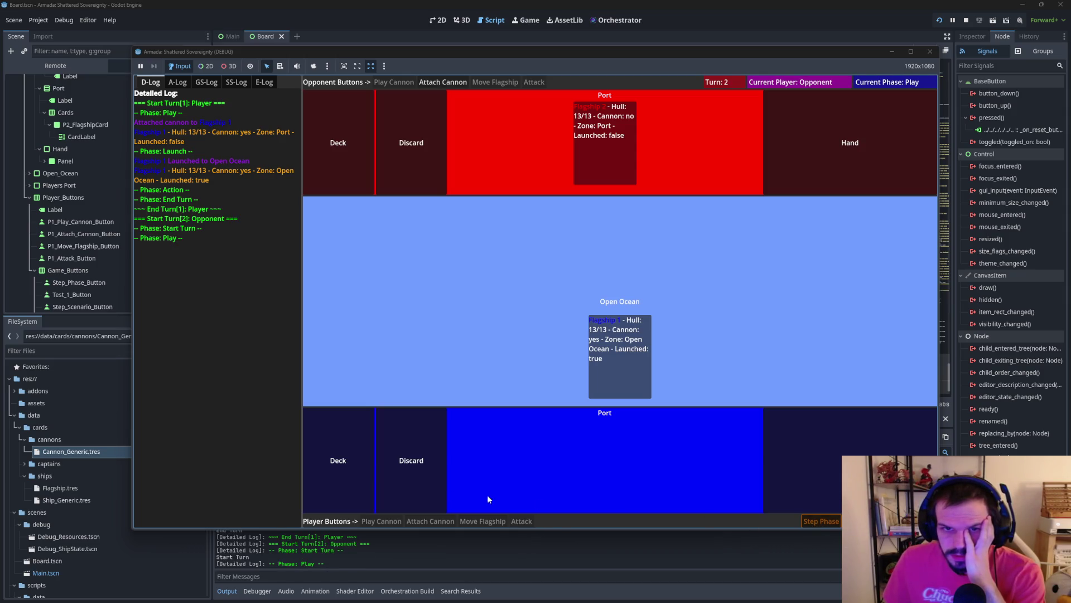
Step: Arm and launch Flagship 2 to attack Flagship 1, then reset with R and stop the game
click(443, 82)
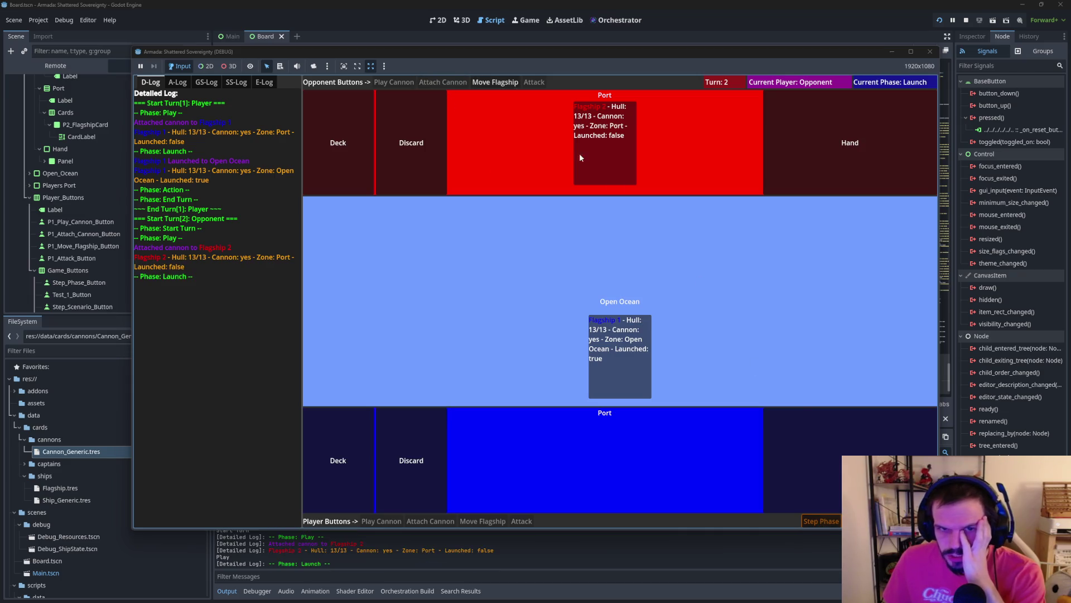
click(494, 84)
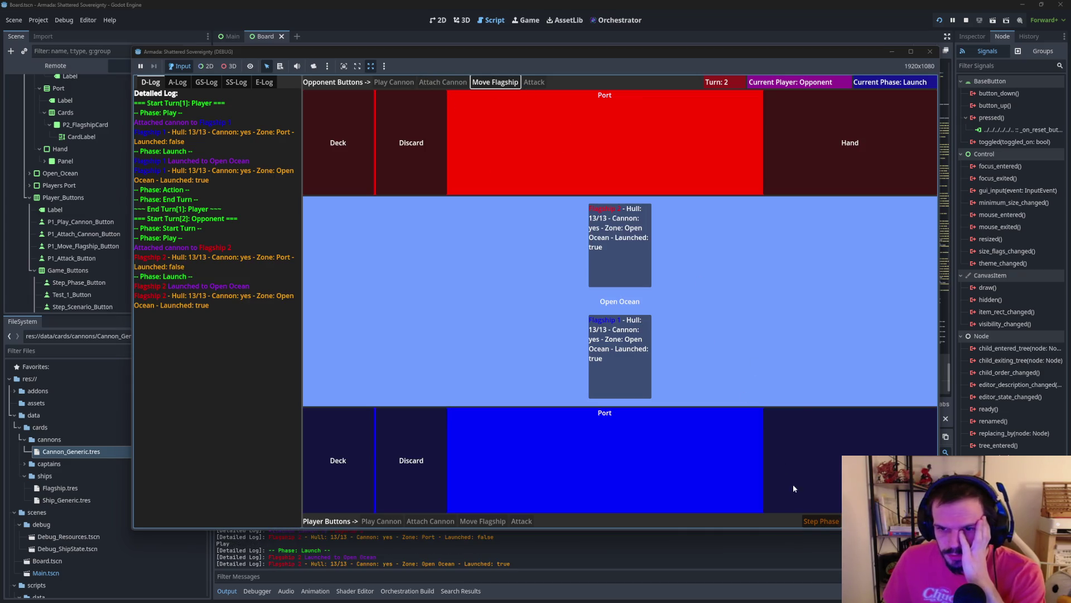
click(533, 82)
key(r)
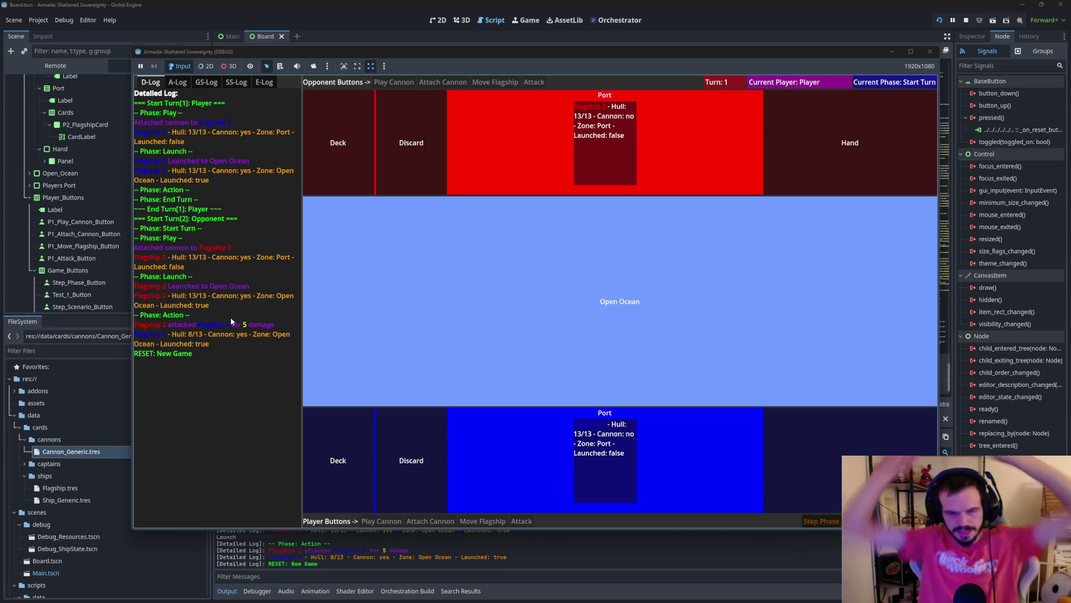
click(930, 52)
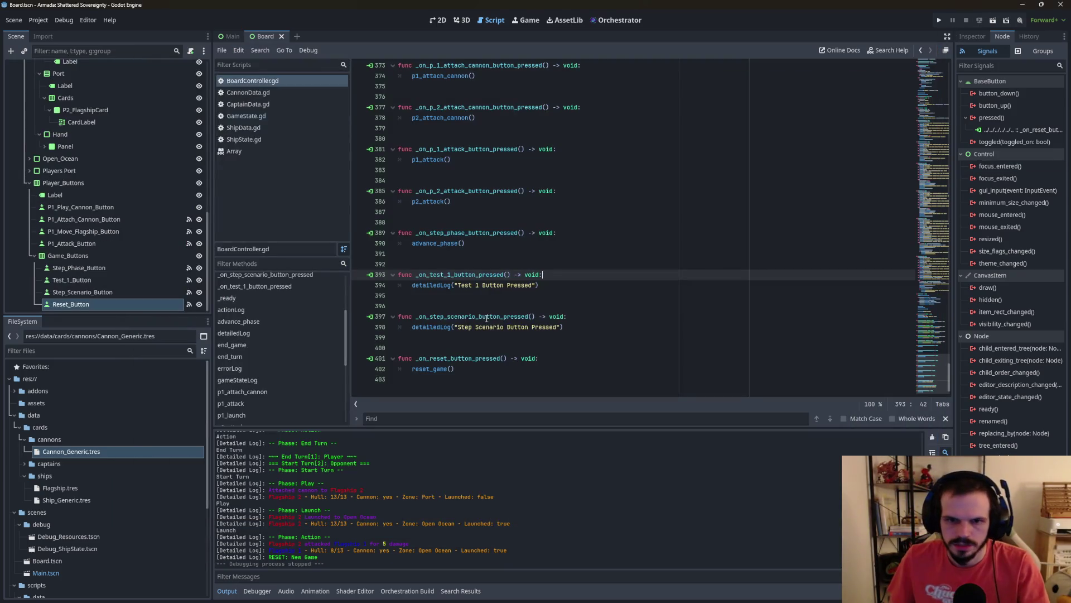
Step: Start a new gameStateLog() call on the line after the RESET message
scroll(499, 310, up, 13)
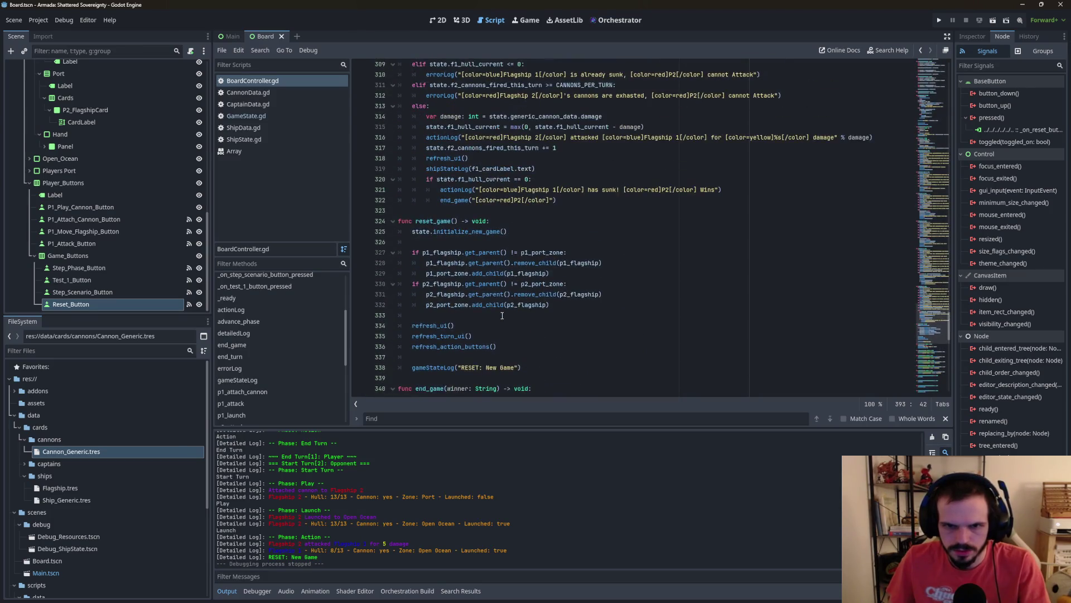
click(554, 304)
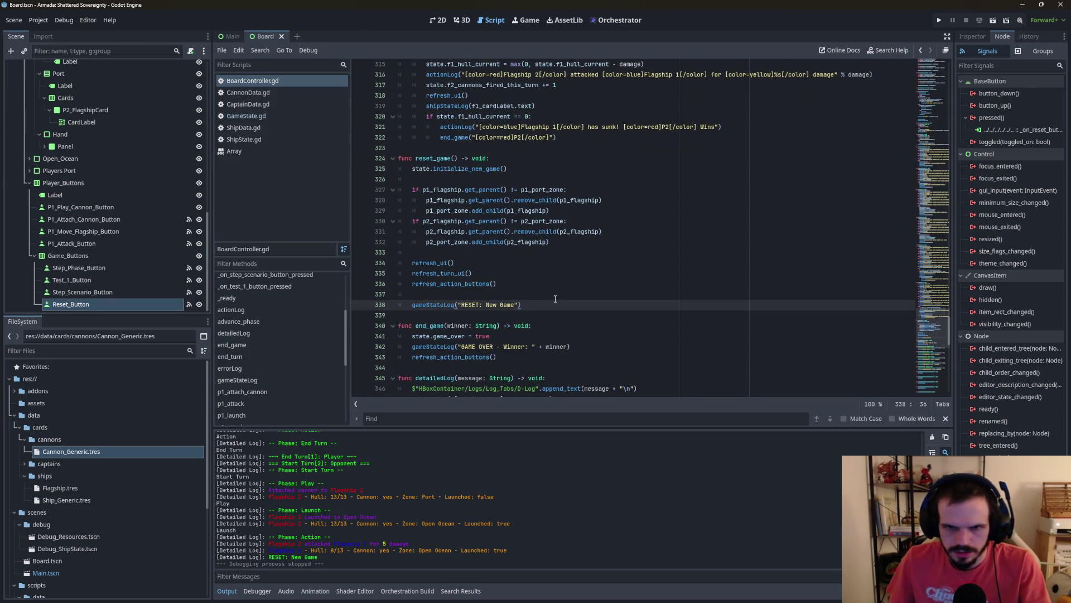
key(Return)
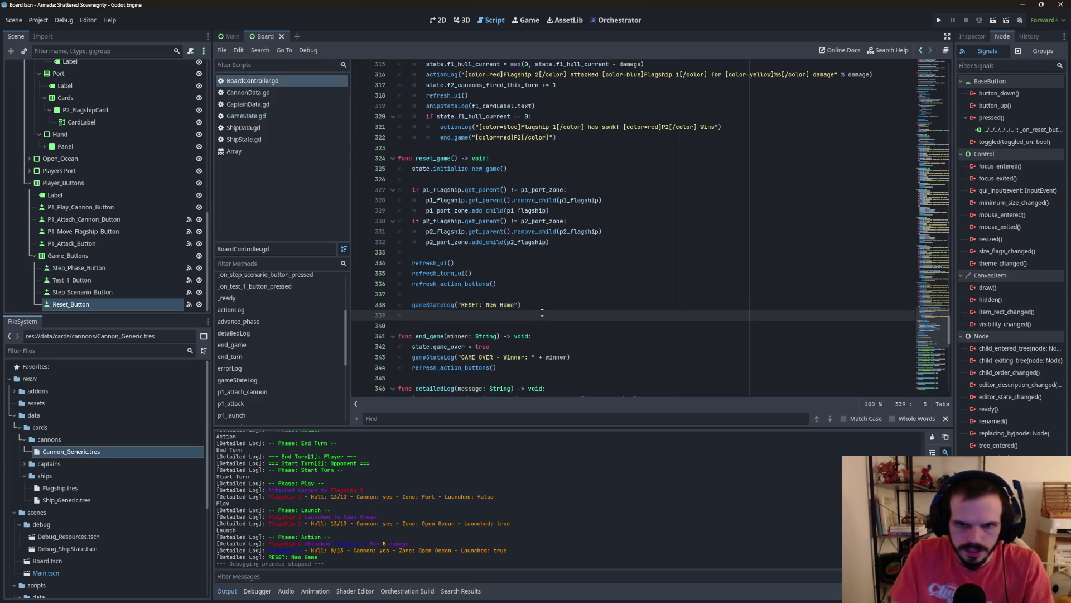
text(gam)
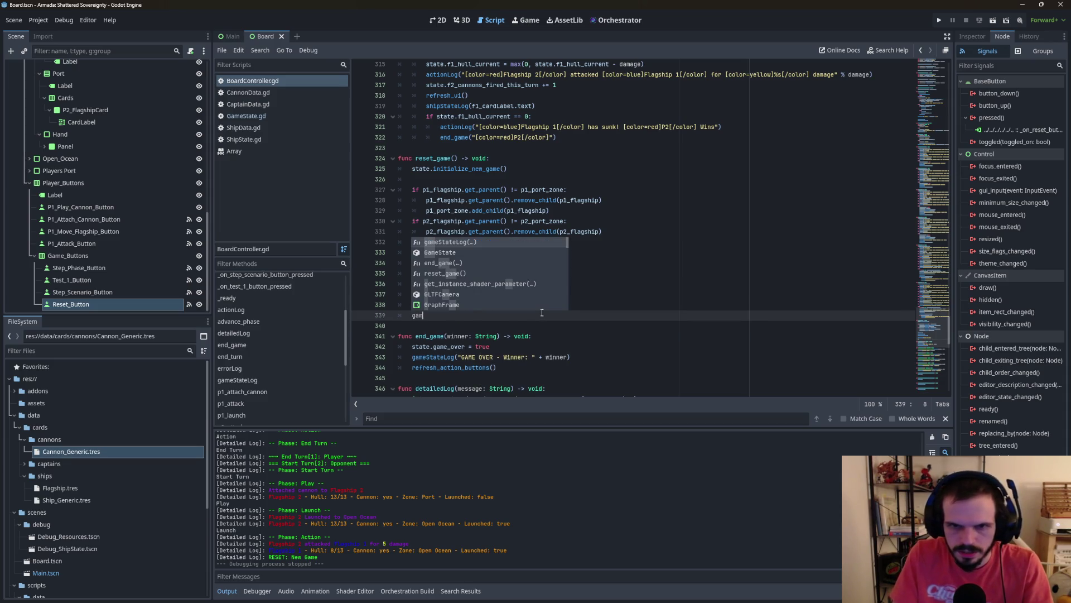
key(Return)
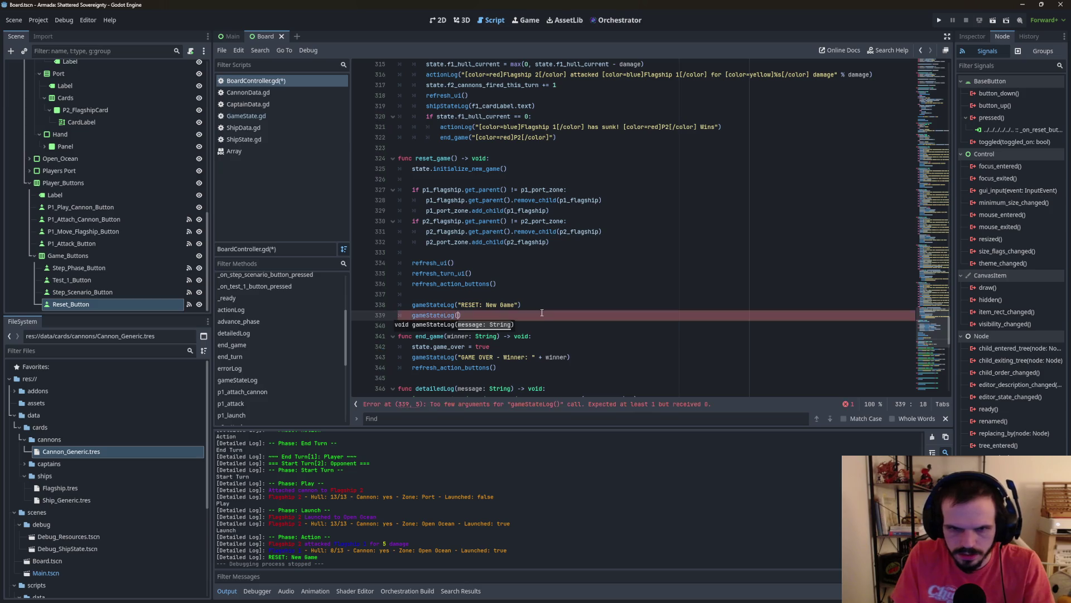
Step: Pass state.to_debug_string() as its argument and rerun the game
text(st)
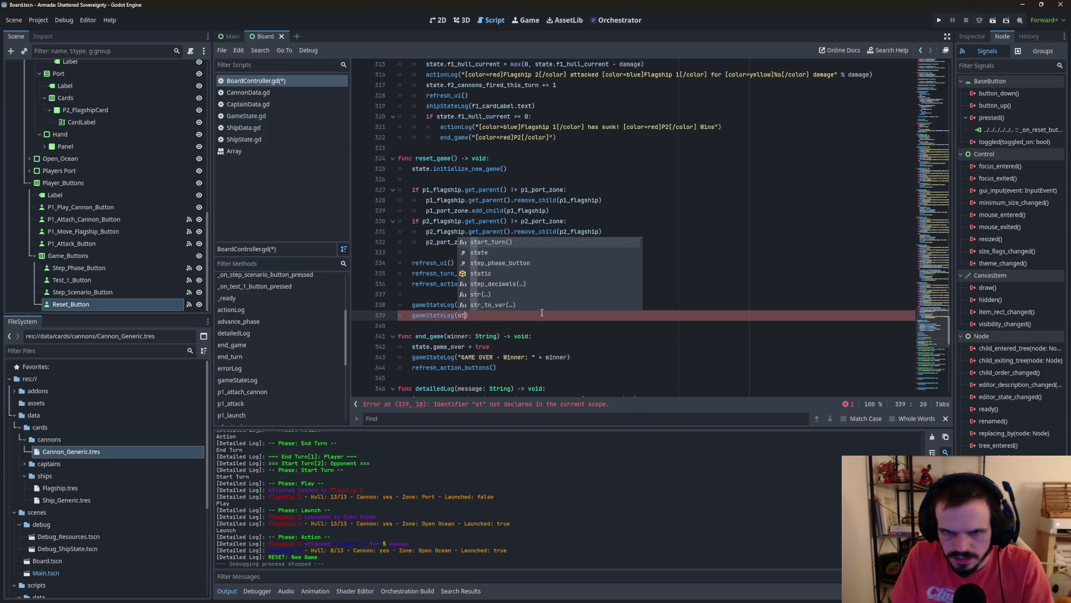
key(Down)
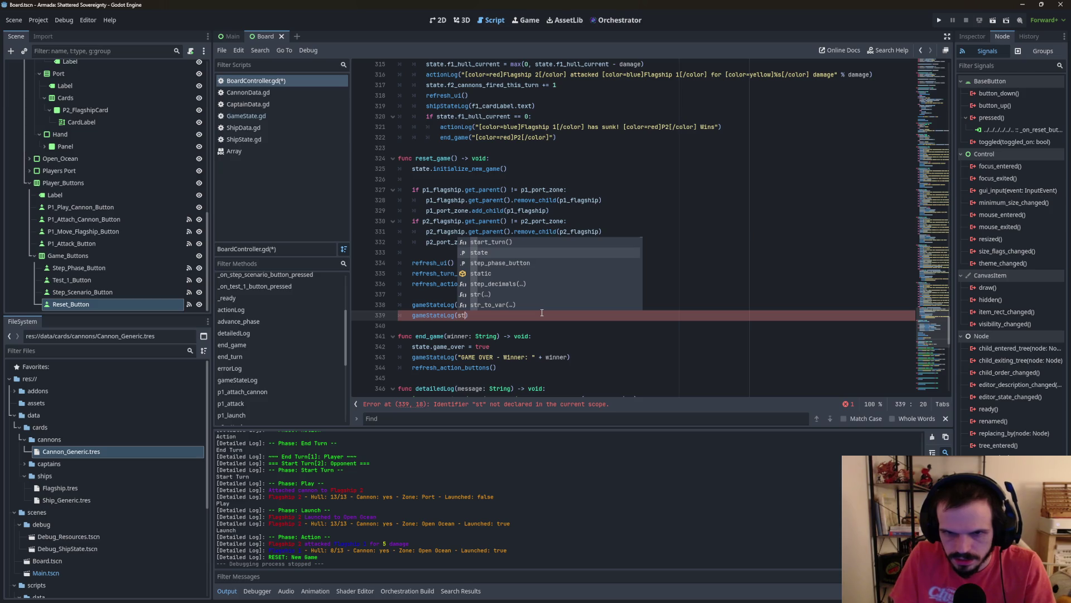
key(Return)
text(.)
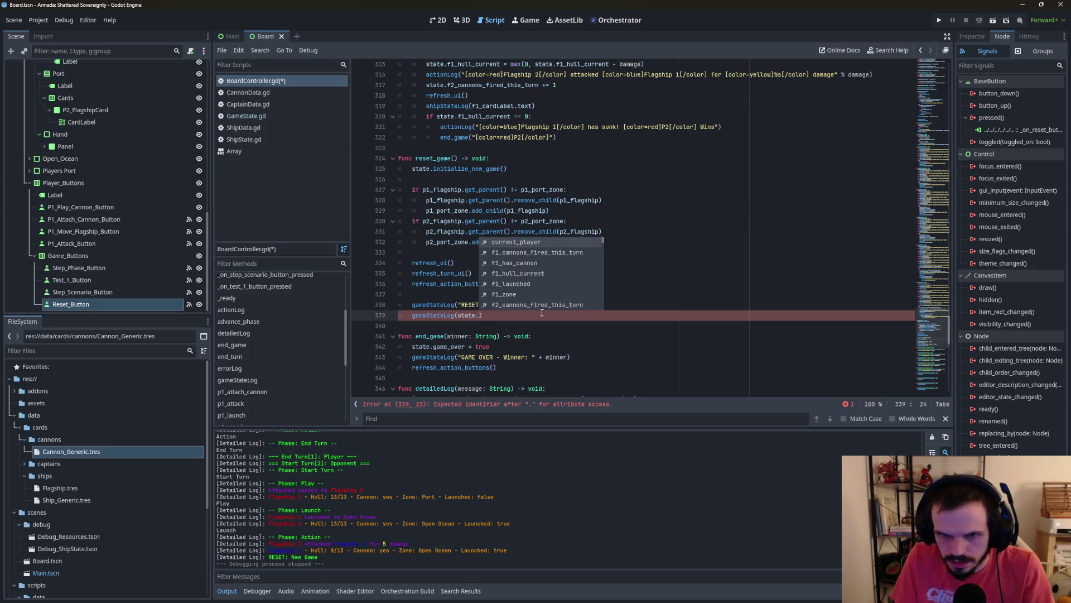
key(Down)
key(Down)
key(Down)
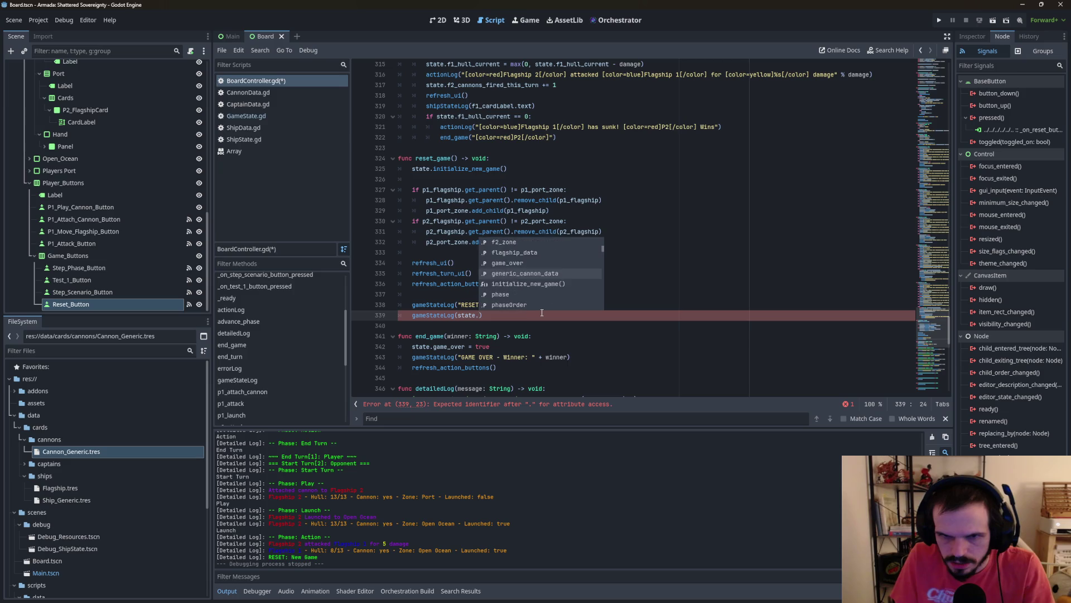
key(Down)
key(Down)
key(Down)
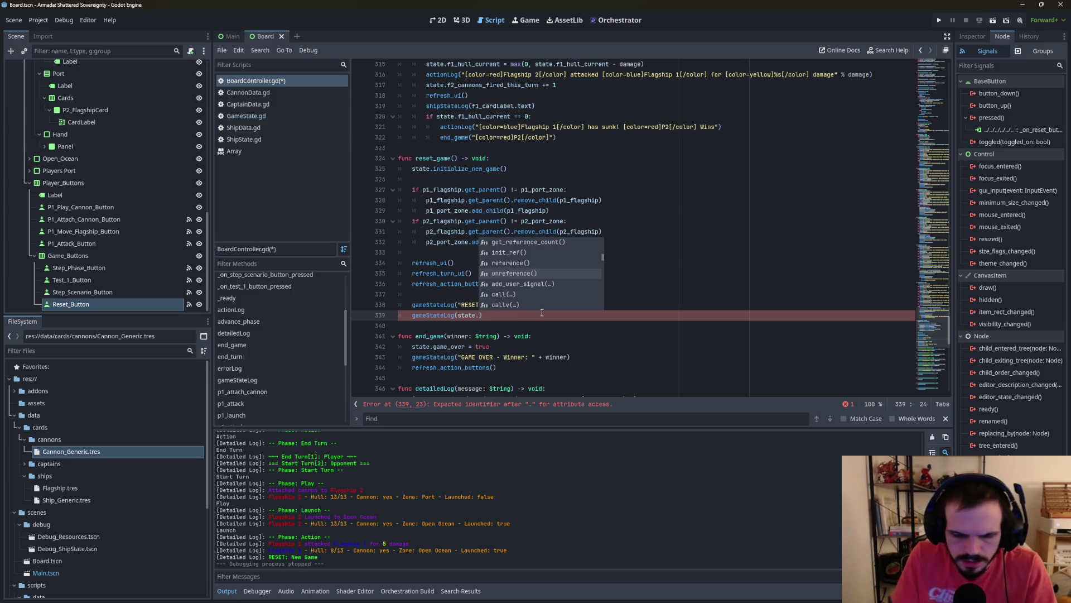
key(Down)
key(Down)
key(Down)
text(strin)
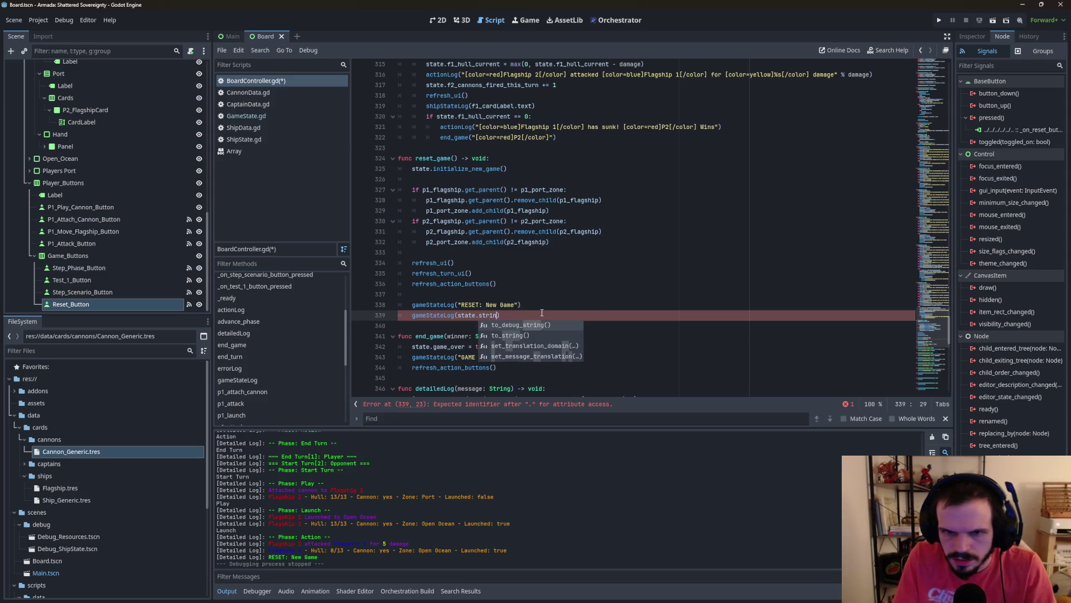
key(Return)
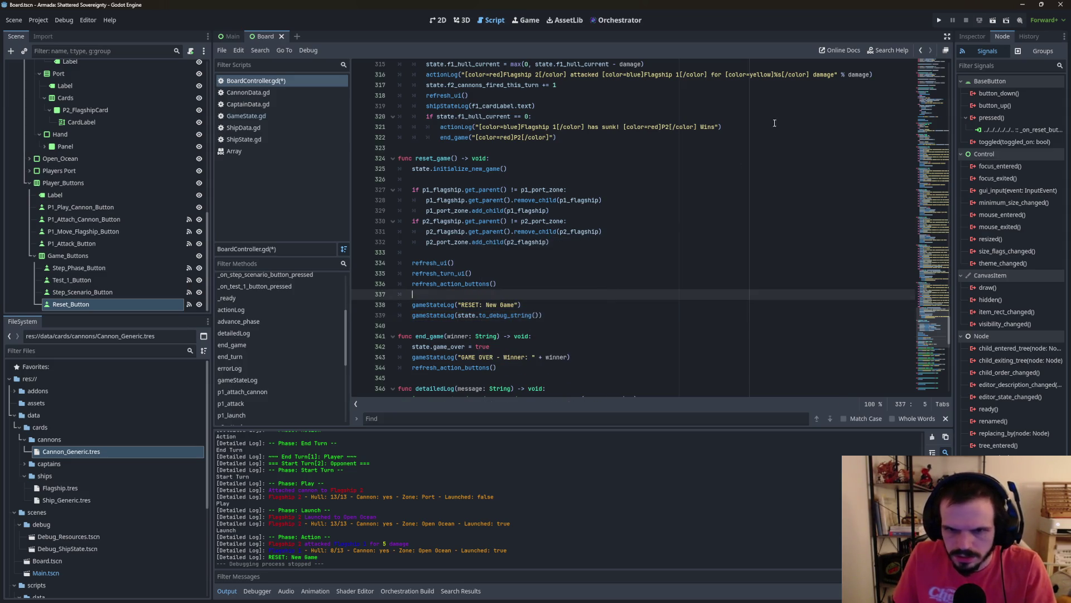
key(F5)
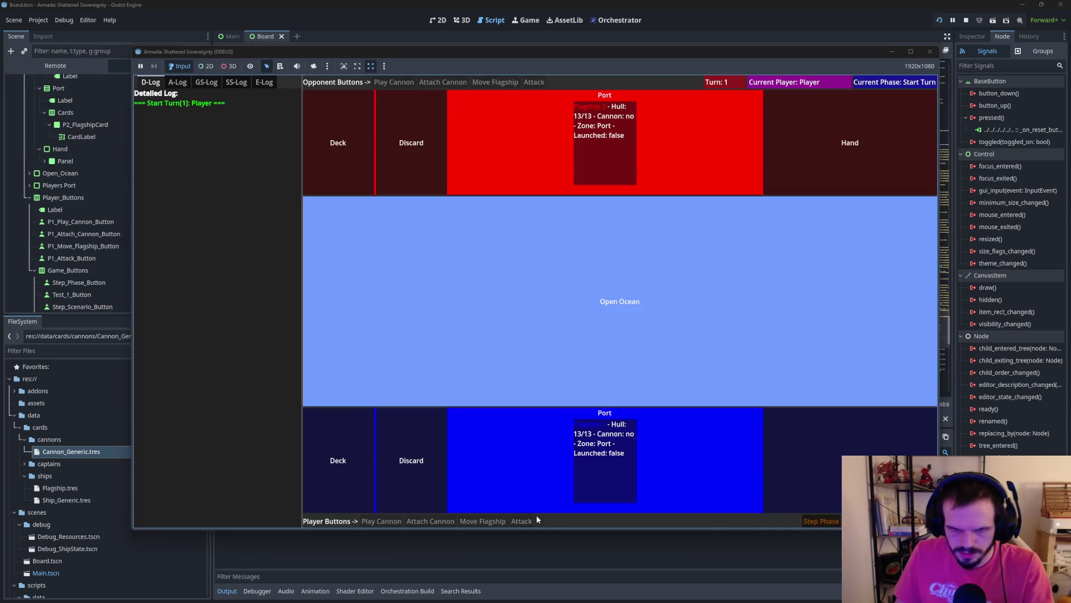
Step: Play turn 1: attach a cannon to the flagship, launch it into Open Ocean, try an attack, end turn
click(820, 521)
click(430, 521)
click(831, 521)
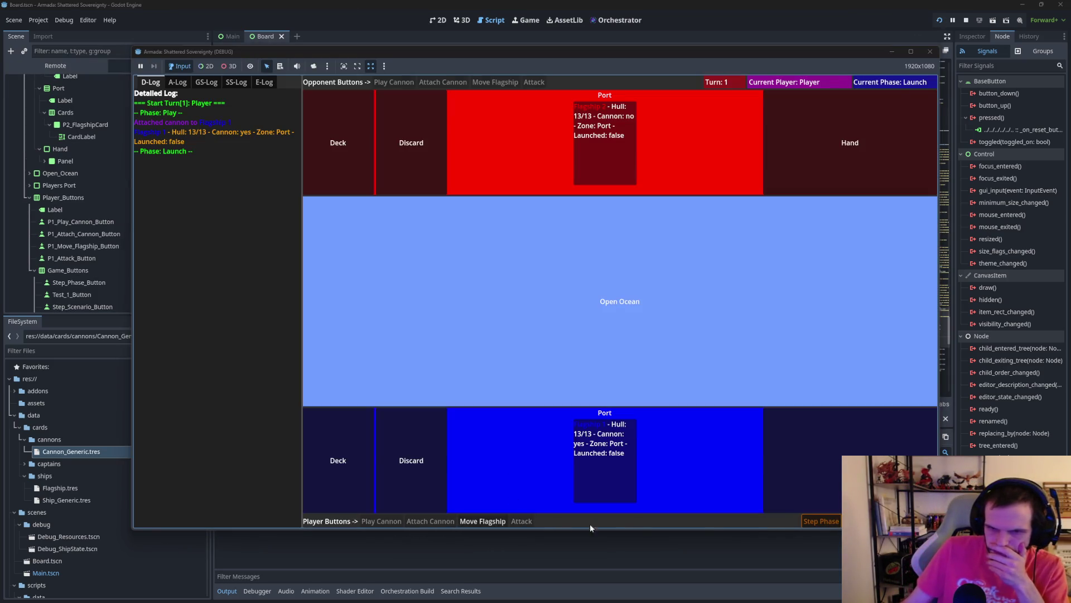
click(483, 521)
click(525, 522)
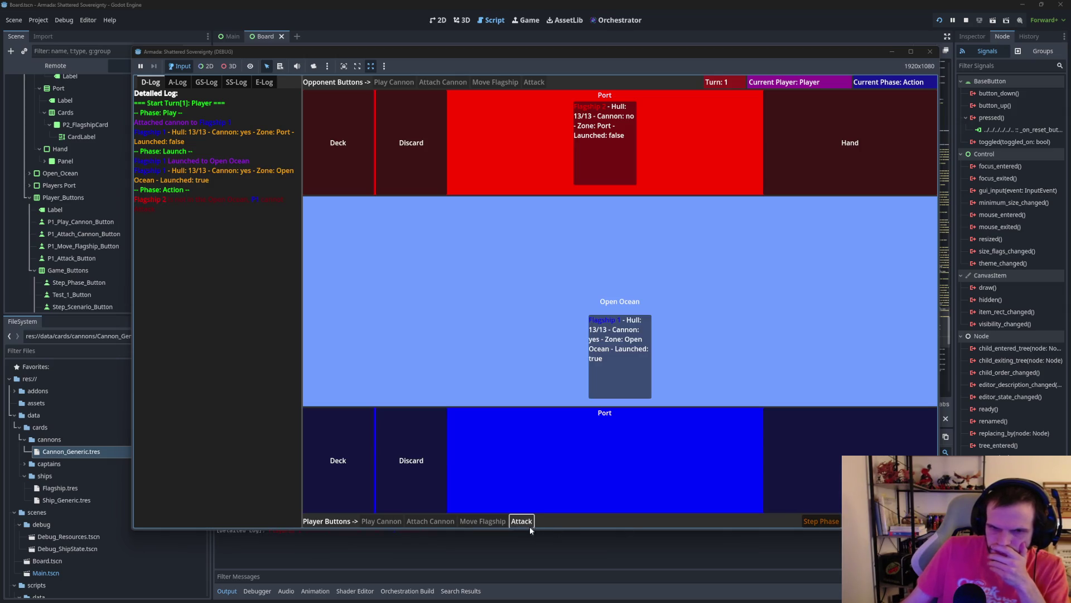
click(827, 521)
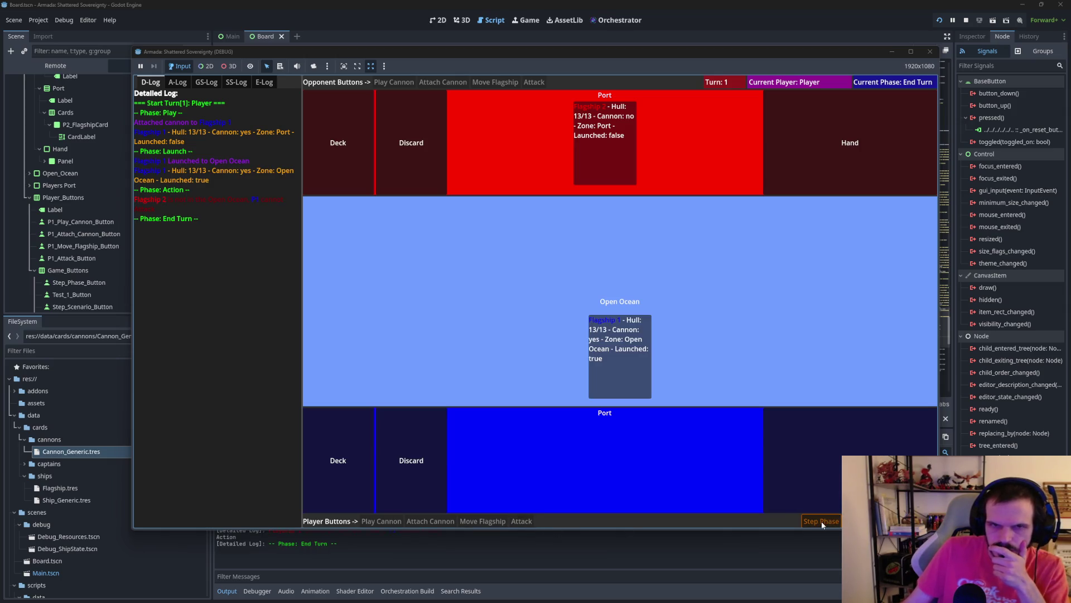
click(819, 523)
Step: Play the opponent's turn 2, launching its flagship and attacking Flagship 1
click(819, 522)
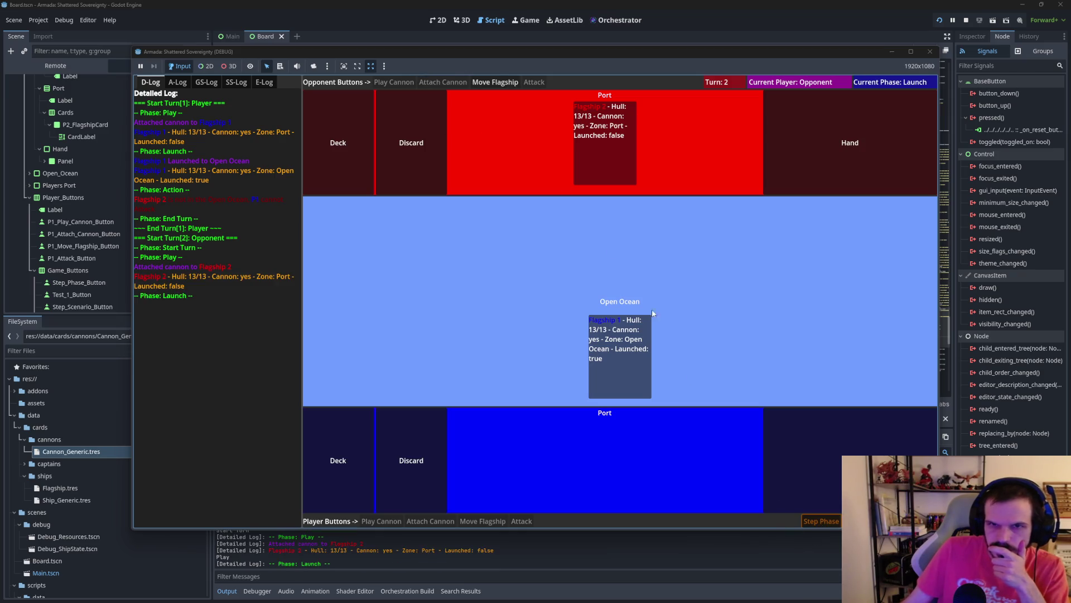
click(495, 84)
click(821, 521)
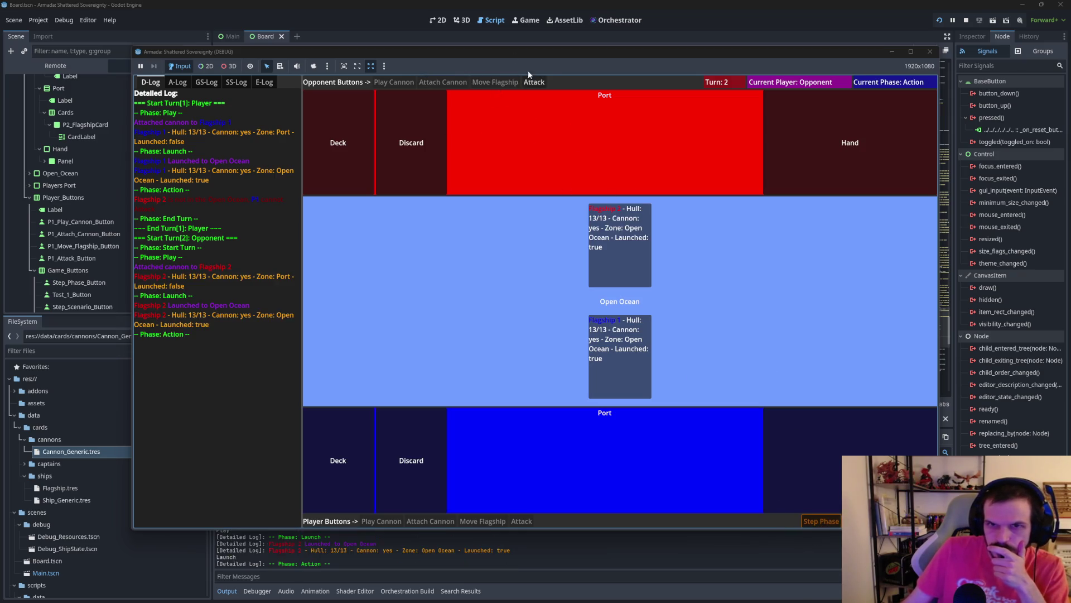
click(535, 83)
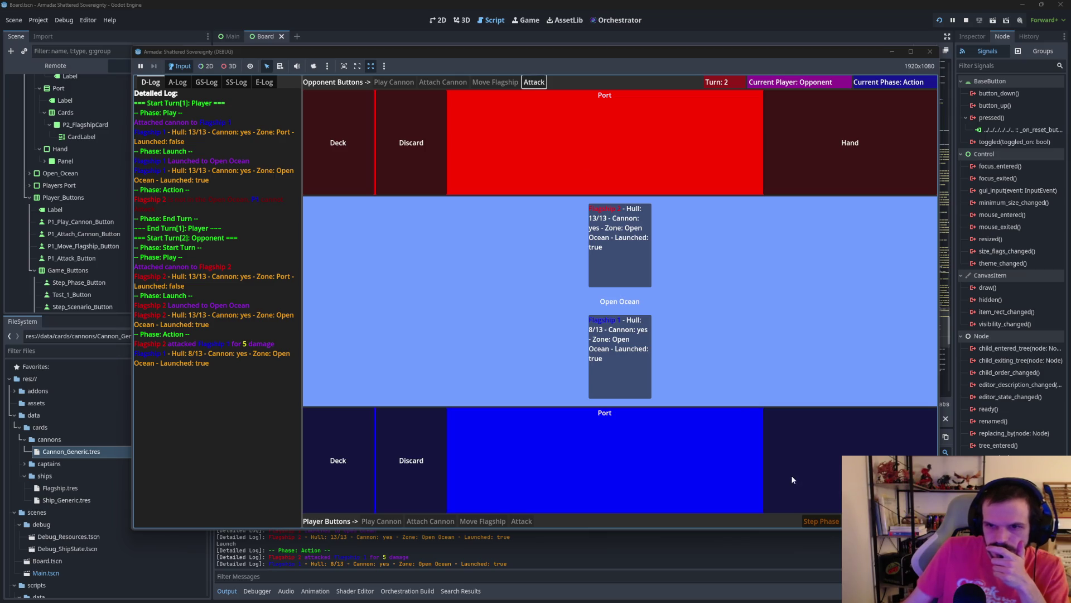
click(822, 521)
click(820, 521)
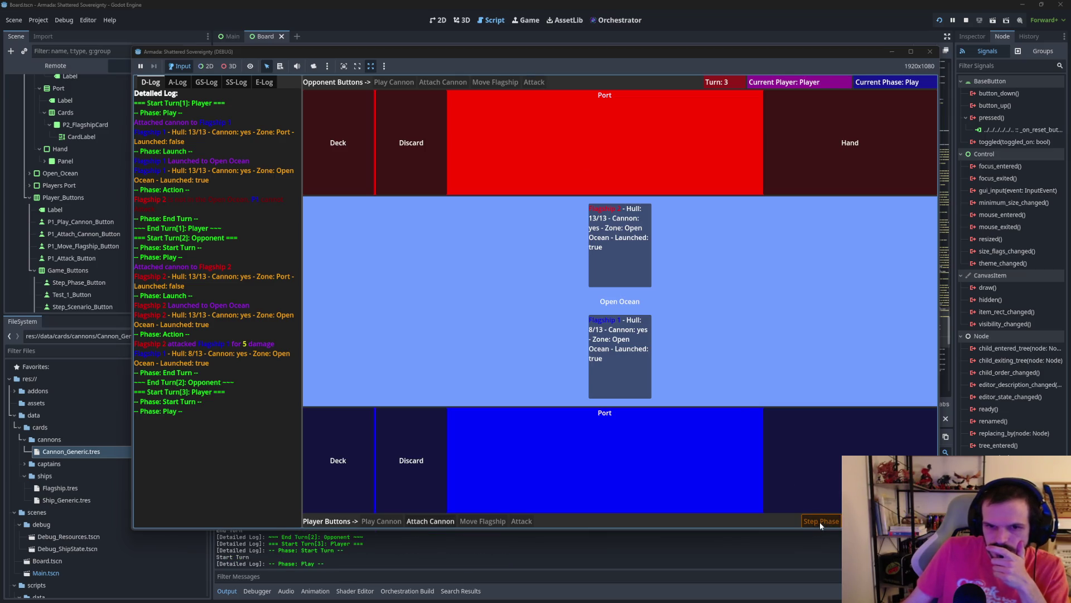
Step: Play turn 3 with Flagship 1 attacking Flagship 2, then end the turn
click(821, 521)
click(820, 521)
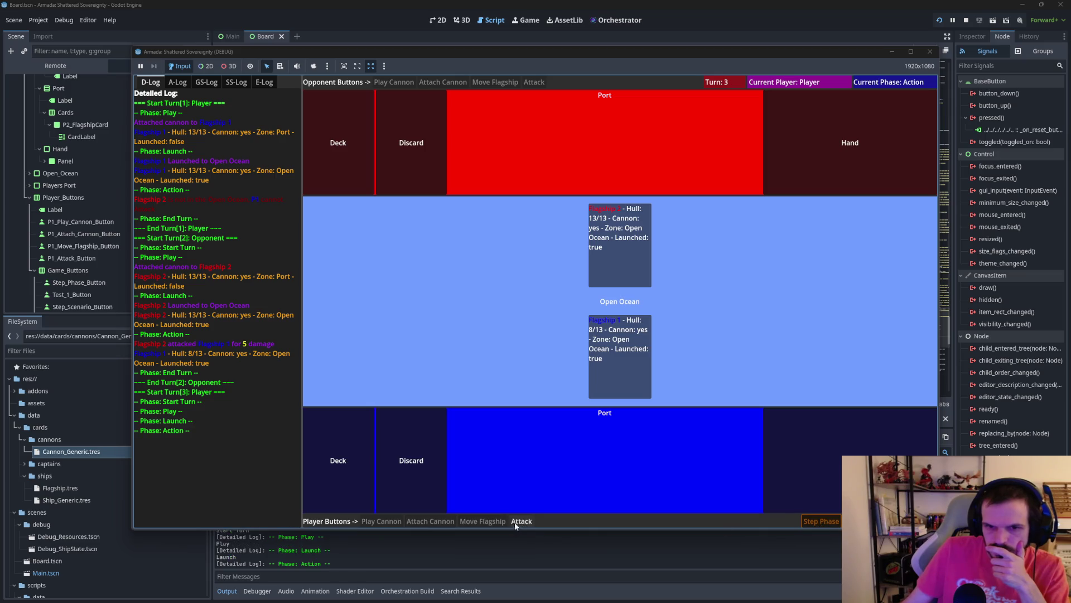
click(521, 521)
click(815, 522)
click(815, 522)
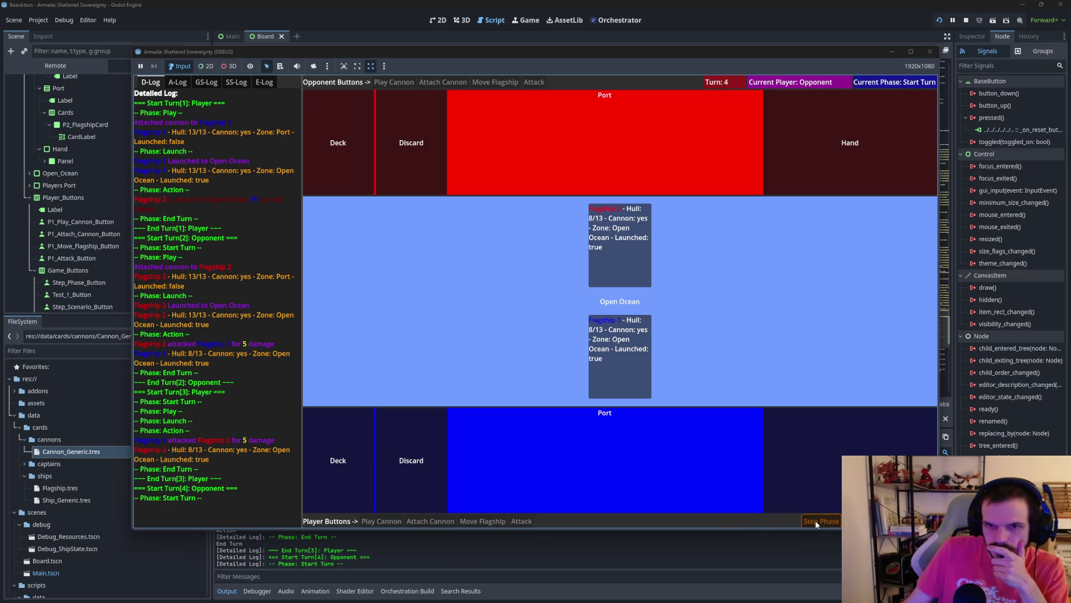
Step: Have the opponent's flagship attack Flagship 1 on turn 4, then reset the game with R
click(815, 520)
click(815, 520)
click(814, 520)
click(534, 82)
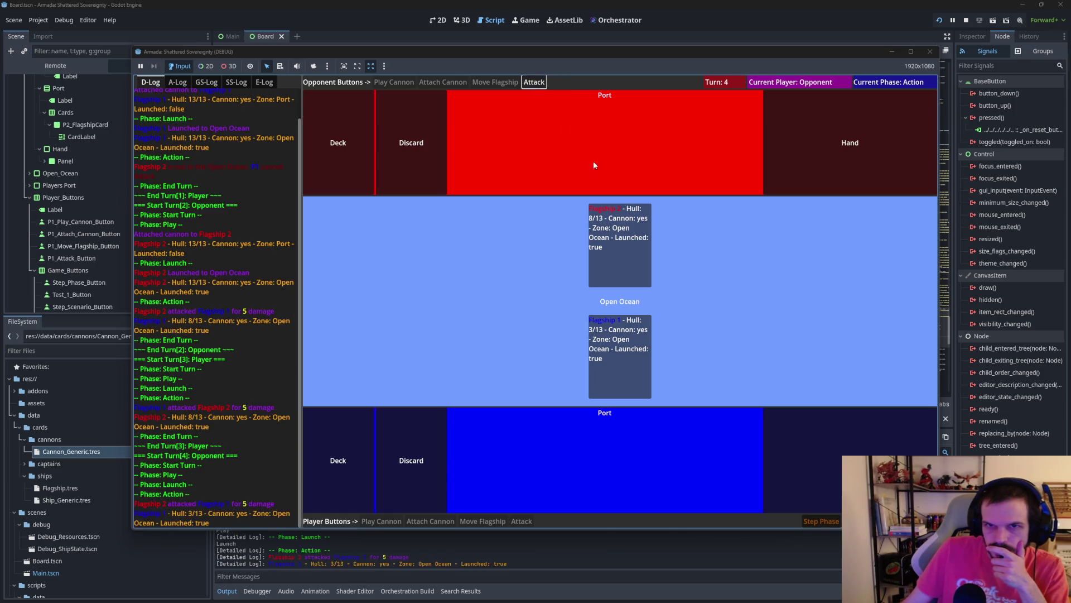
key(r)
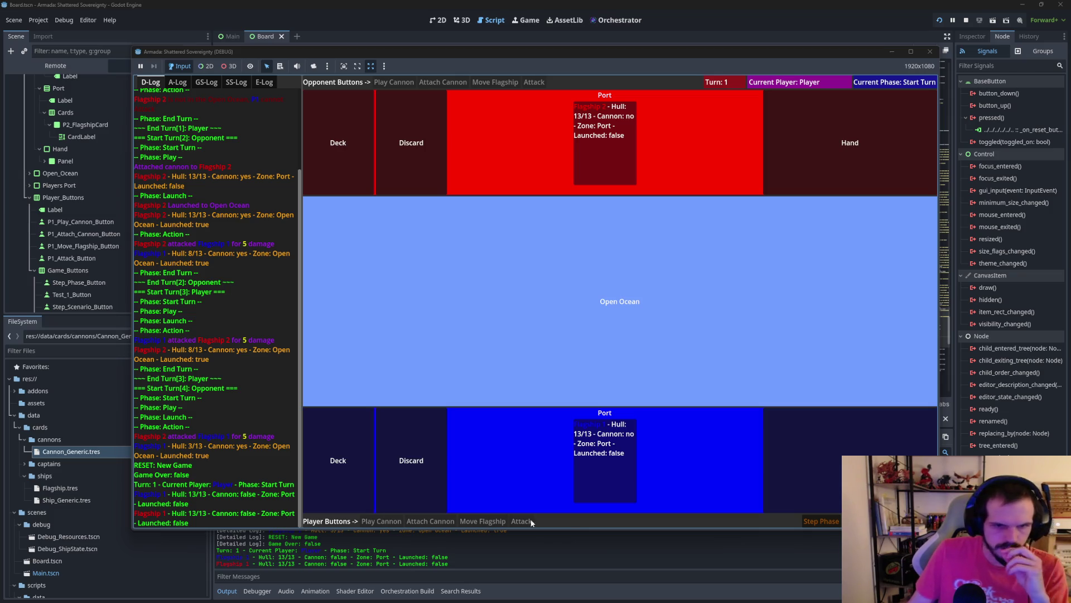
Step: Review the Action Log and Game State Log showing the reset state, then stop the game
scroll(247, 283, up, 2)
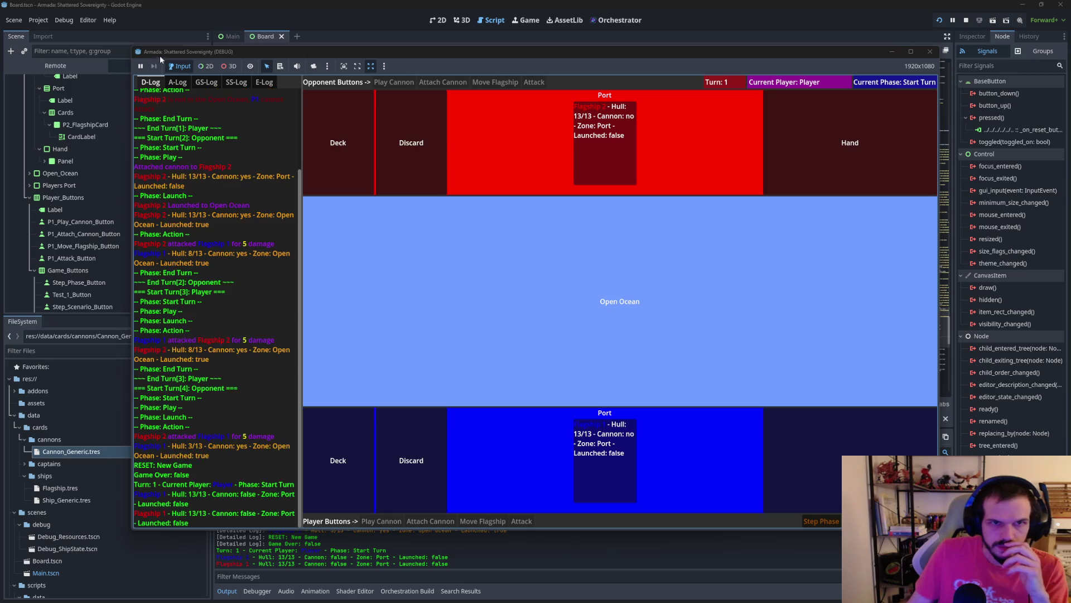
click(178, 83)
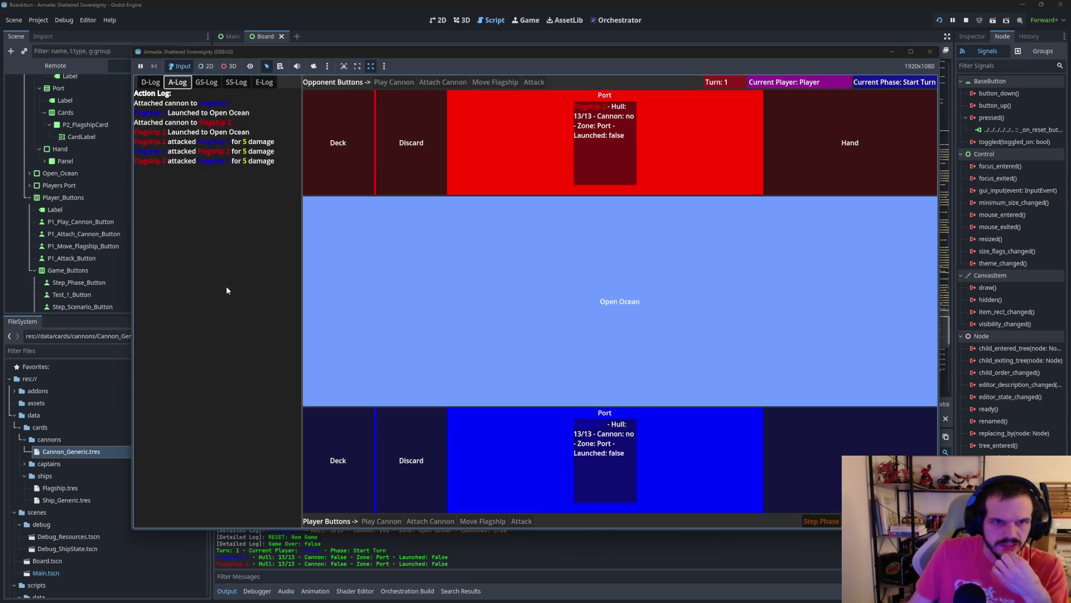
click(207, 83)
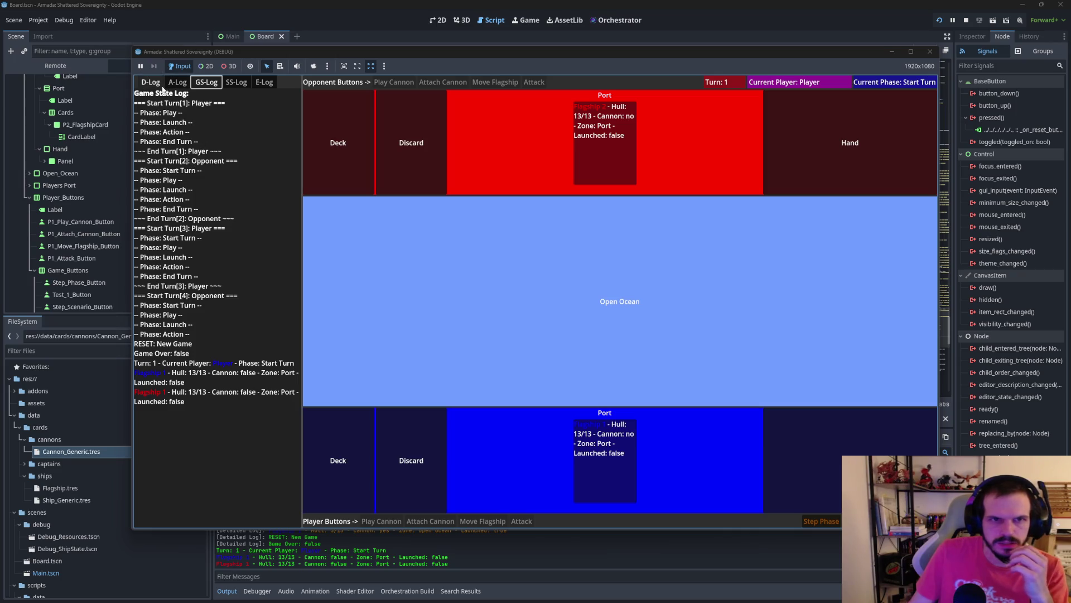
click(930, 51)
Step: Jump to the advance_phase function from the Filter Methods list
scroll(600, 339, up, 5)
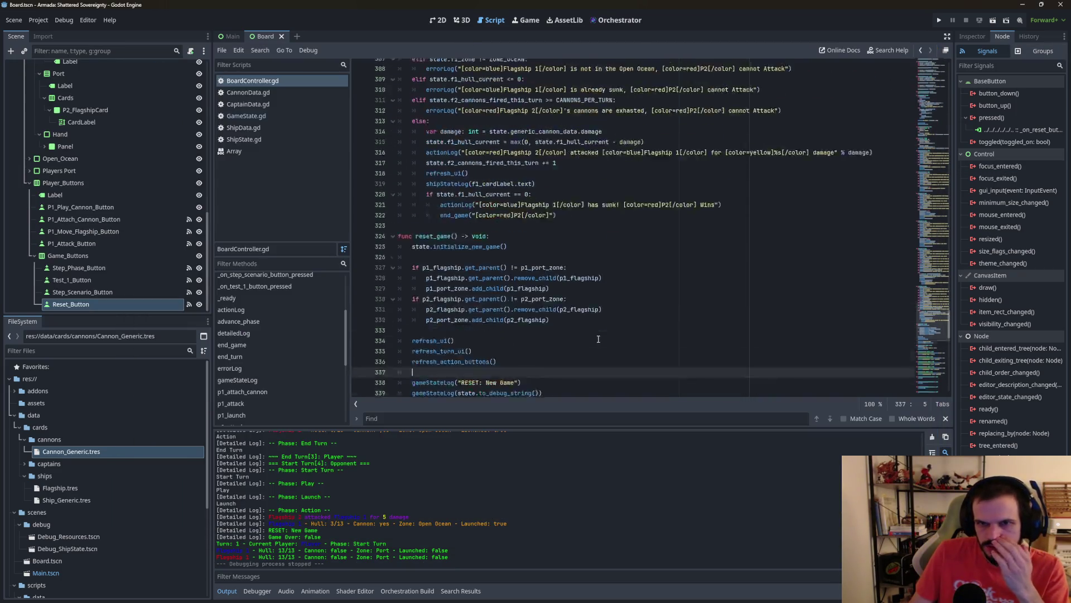
scroll(600, 339, up, 1)
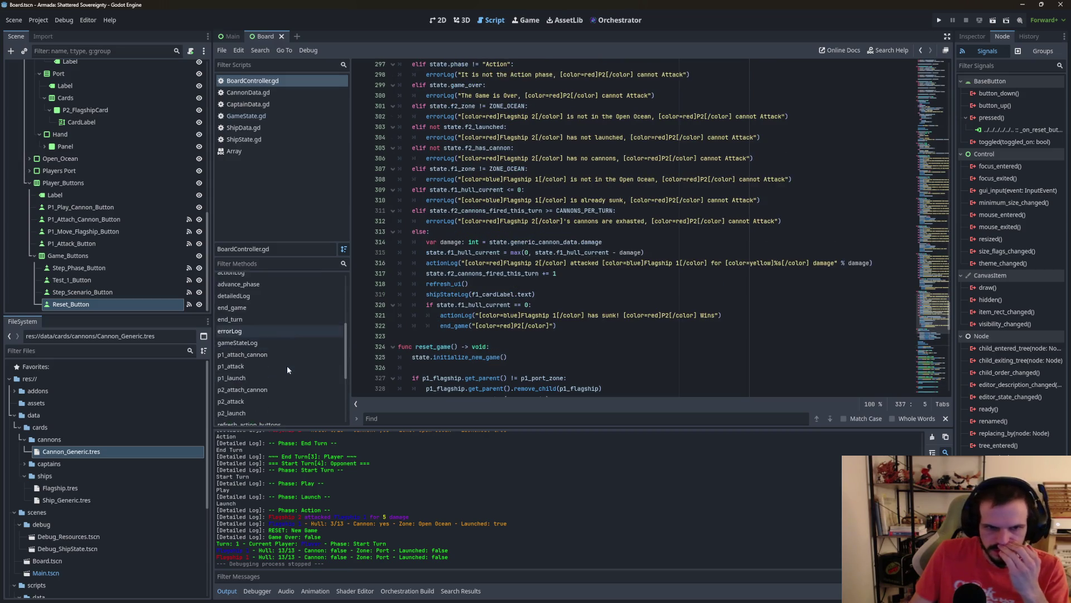
scroll(287, 366, down, 2)
scroll(286, 366, down, 2)
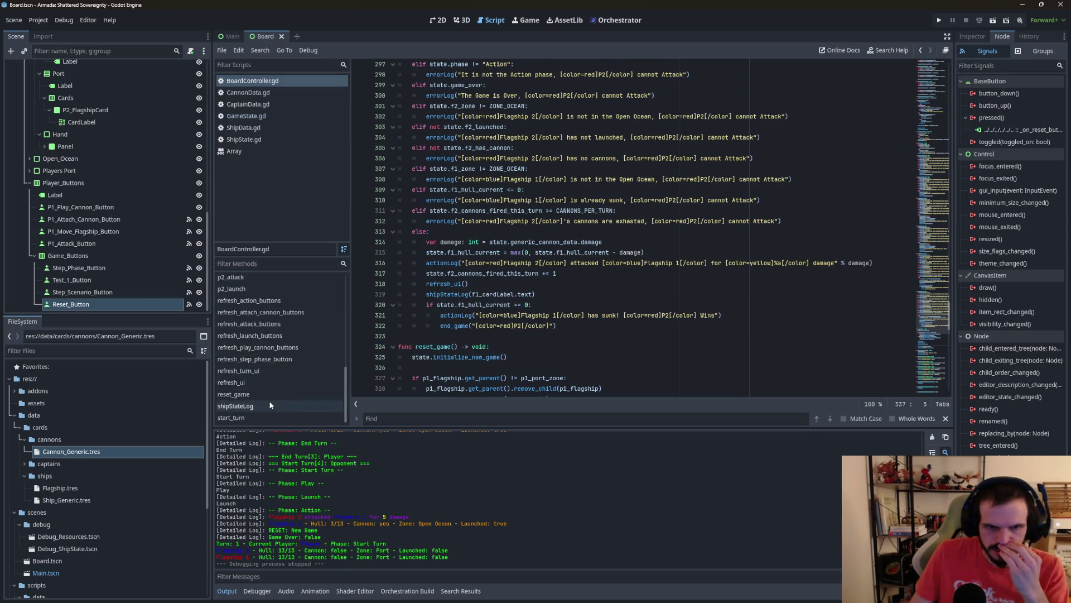
scroll(269, 400, down, 1)
scroll(269, 401, up, 2)
scroll(263, 388, up, 3)
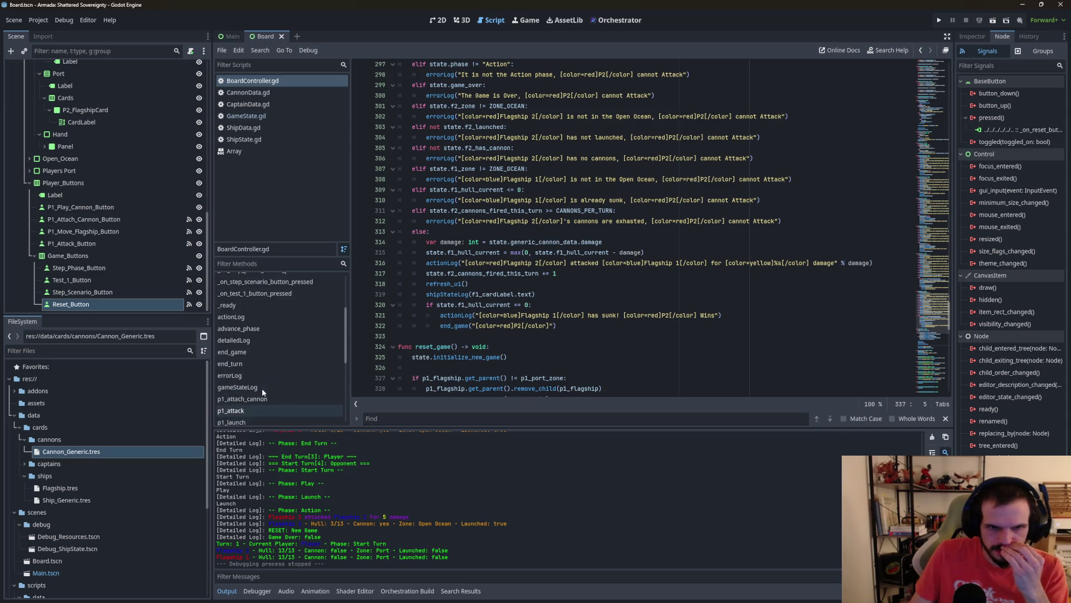
click(262, 347)
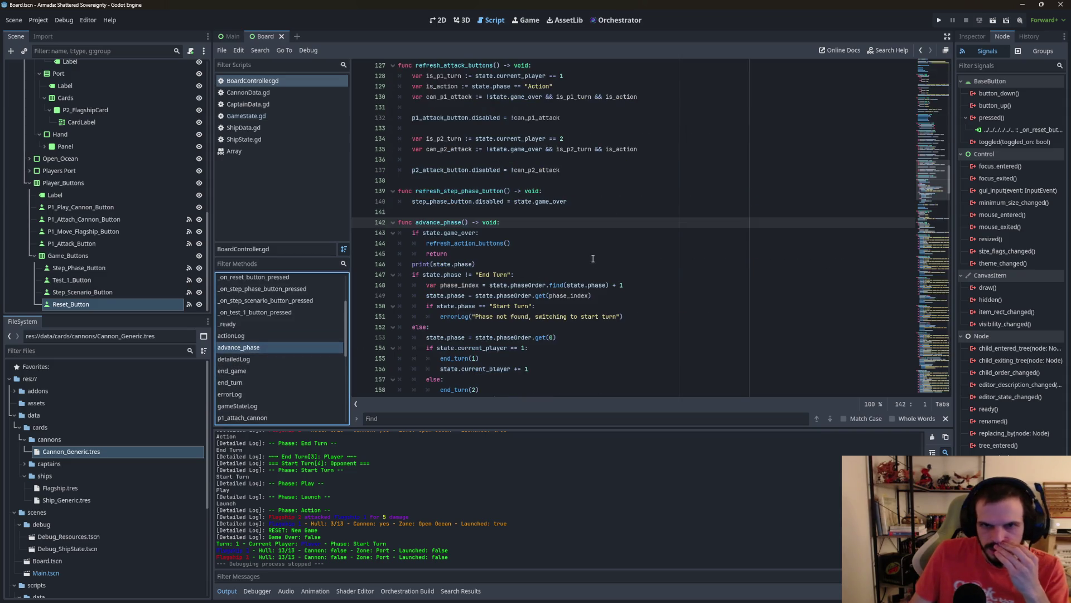
Step: Jump to the end_turn function and scroll to view start_turn below it
scroll(612, 259, down, 3)
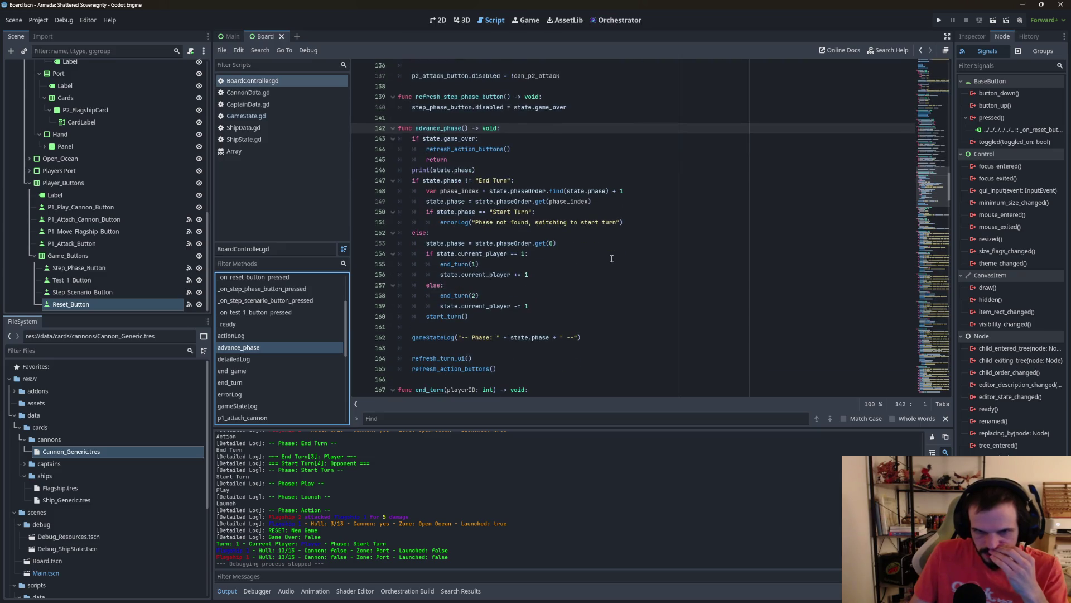
scroll(612, 259, up, 1)
scroll(611, 258, up, 3)
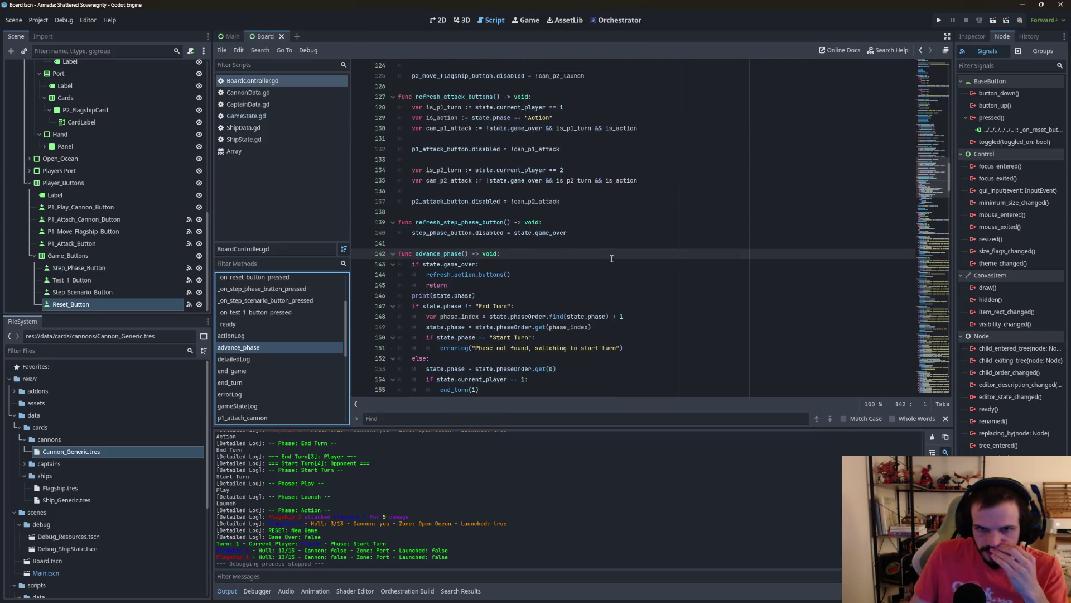
scroll(254, 366, down, 4)
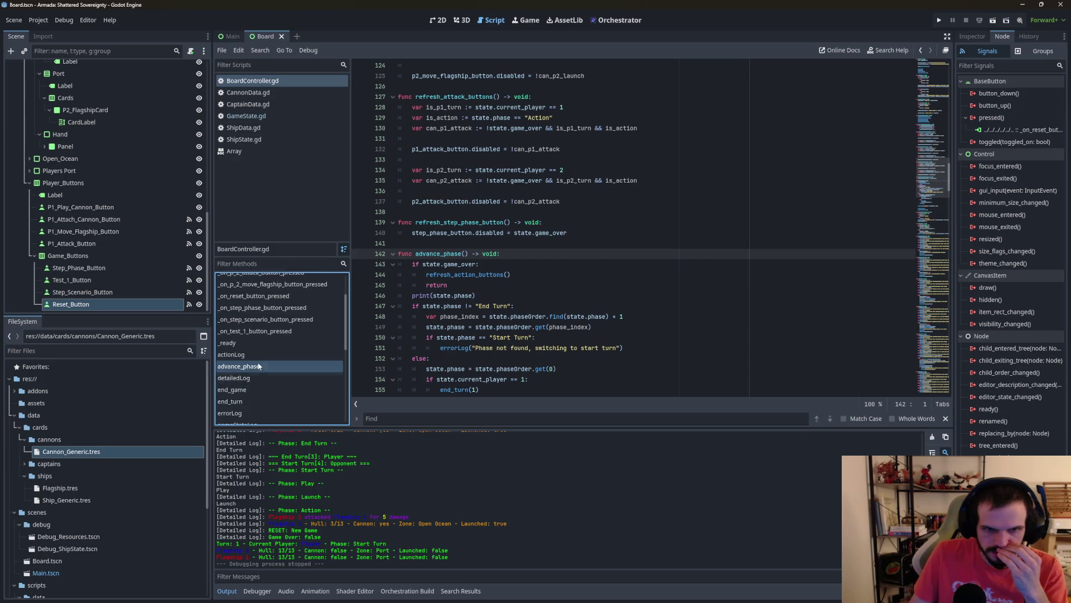
scroll(259, 363, up, 2)
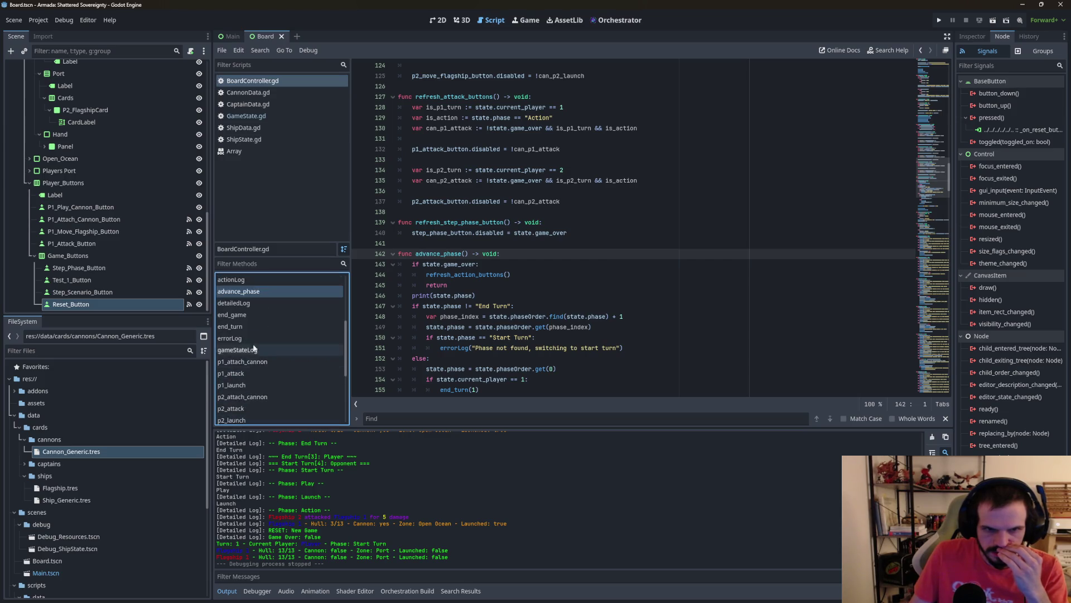
click(234, 327)
scroll(502, 281, down, 2)
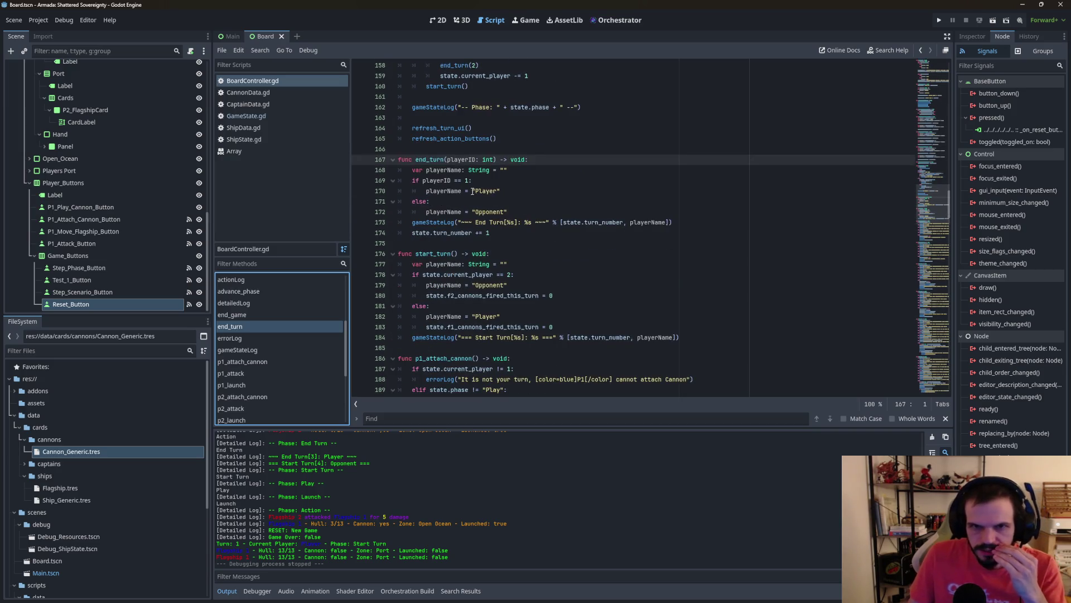
Step: Wrap 'Player' in [color=blue] tags on line 170 and 'Opponent' in [color=red] tags on line 172
click(494, 191)
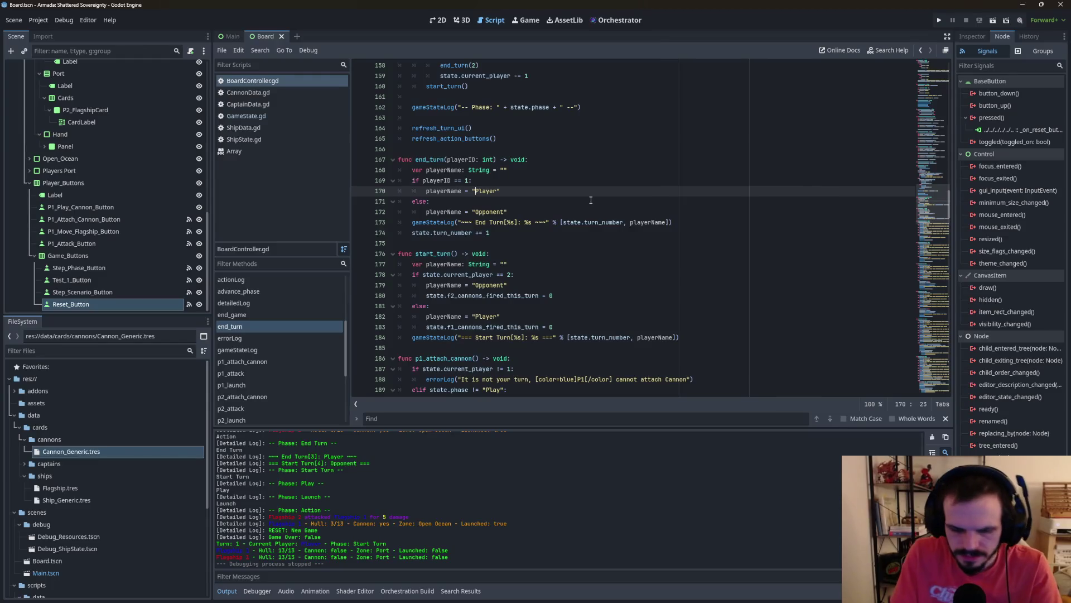
text([color)
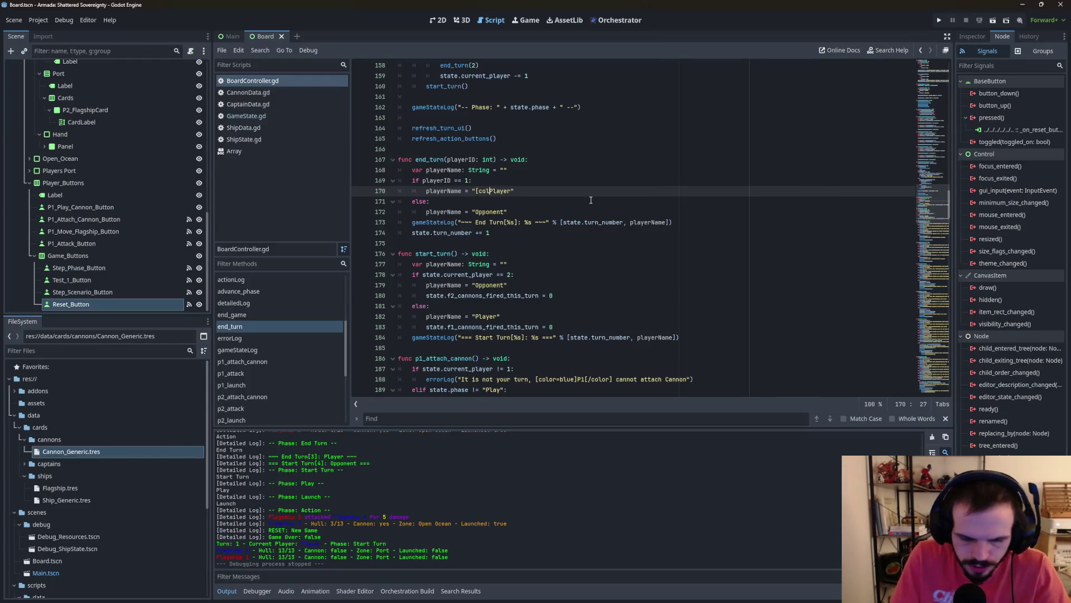
text(=)
text(blue)
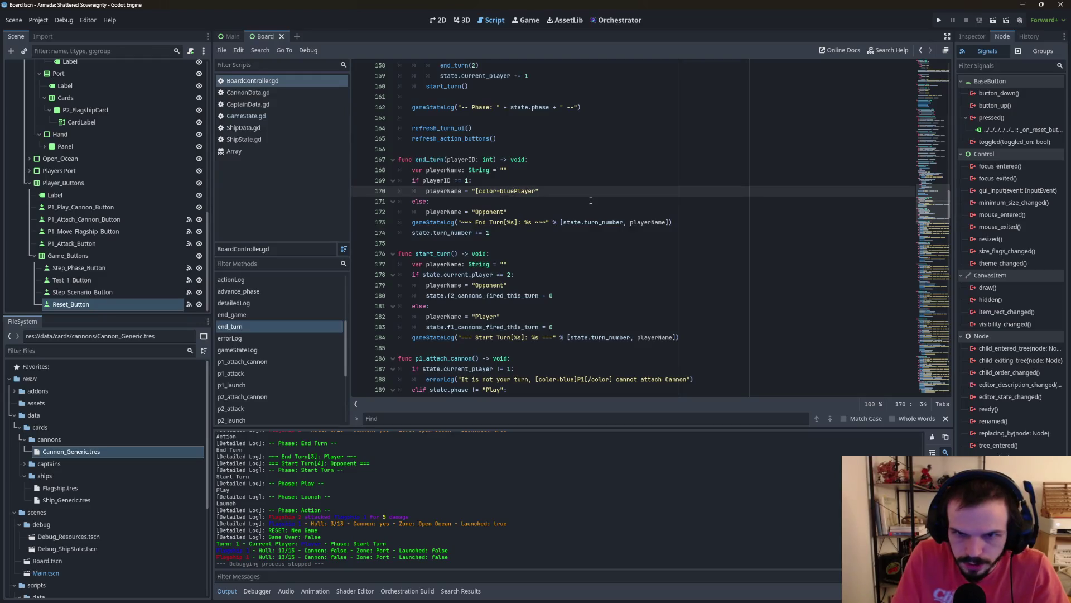
text(])
key(Right)
key(Right)
key(Right)
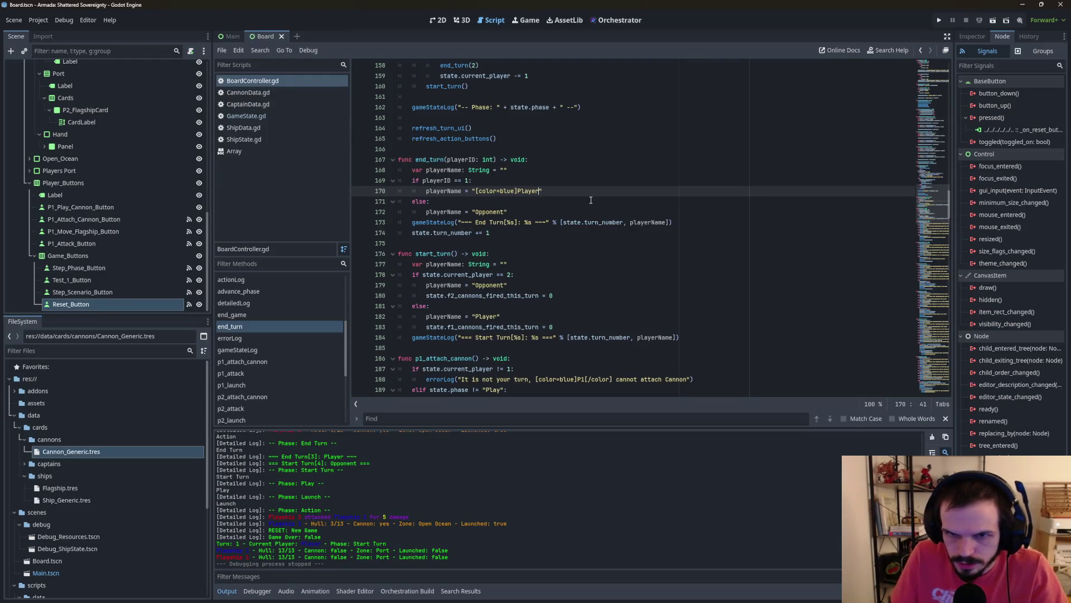
text([/)
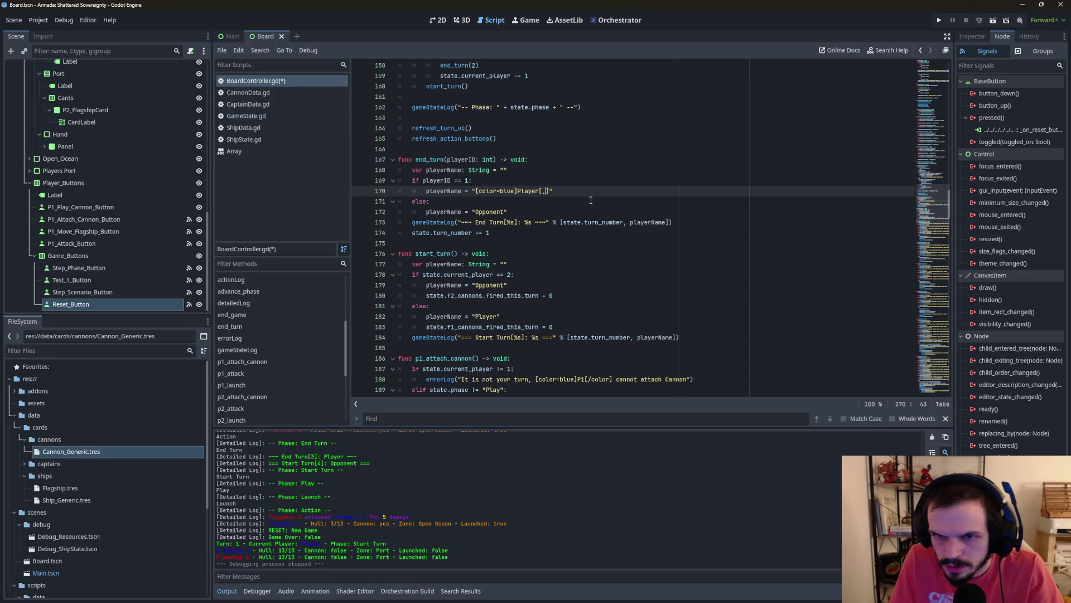
text(color)
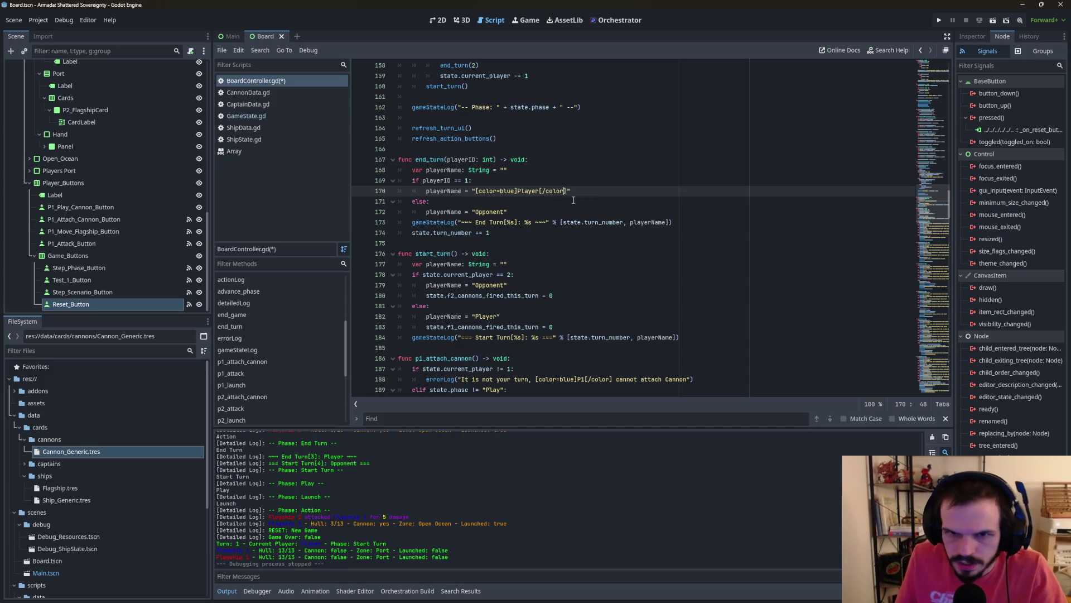
click(483, 212)
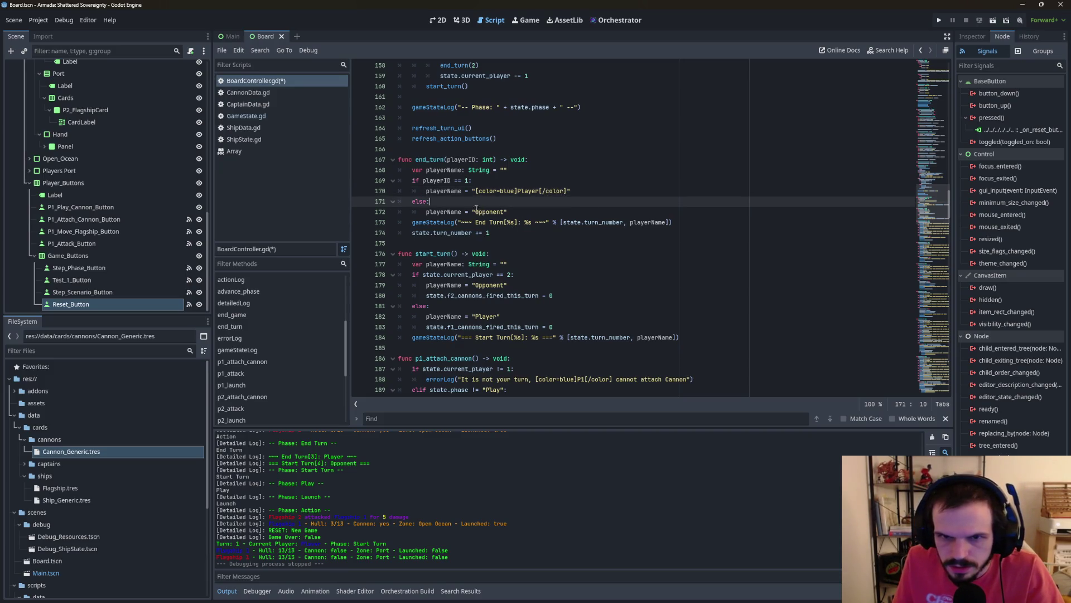
text([color=)
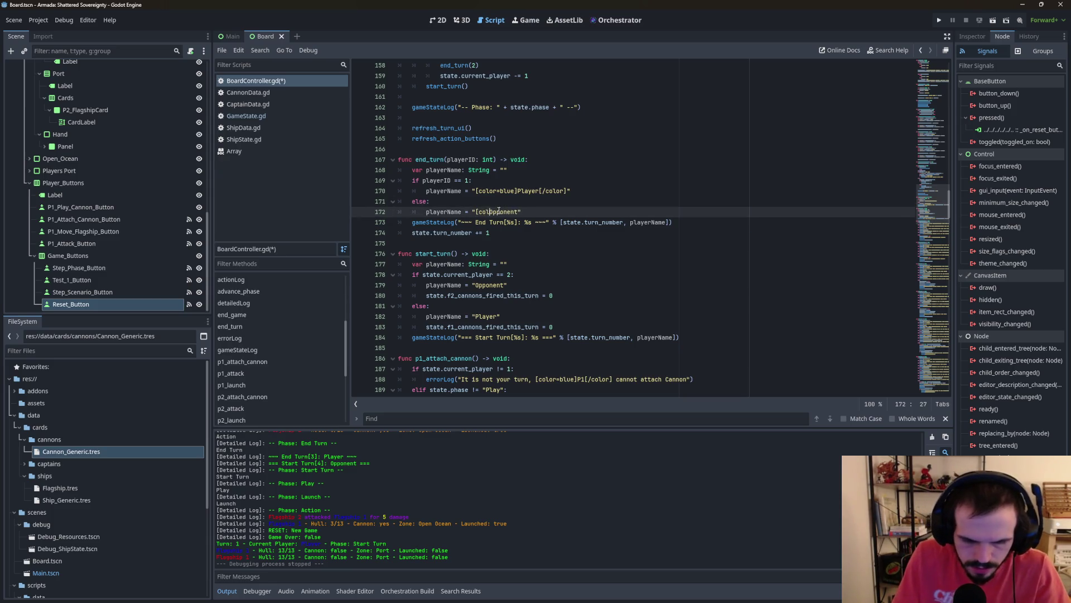
text(red]Opponent)
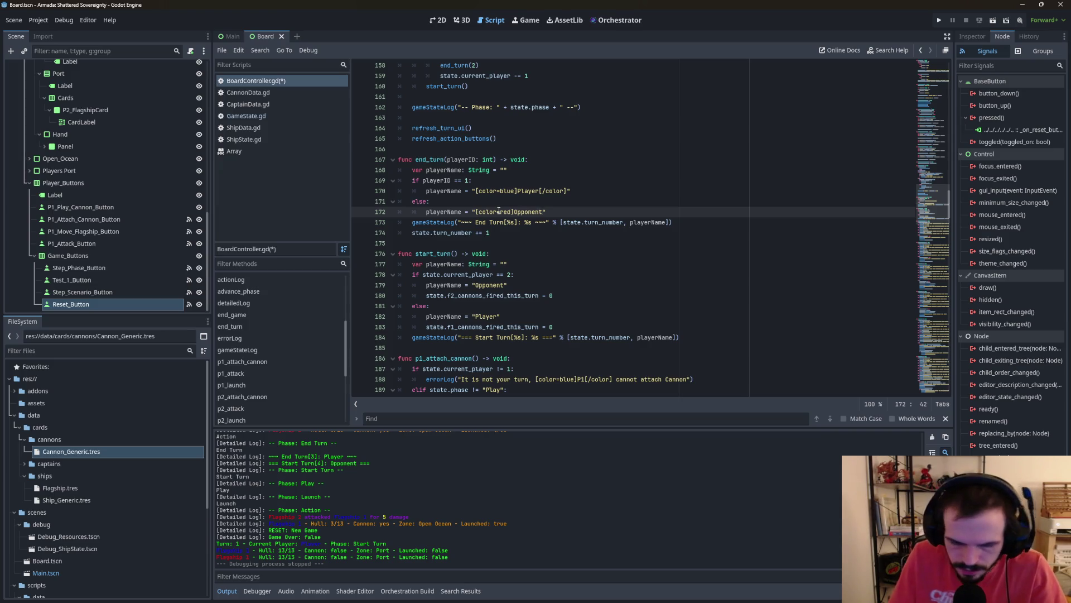
text([/color)
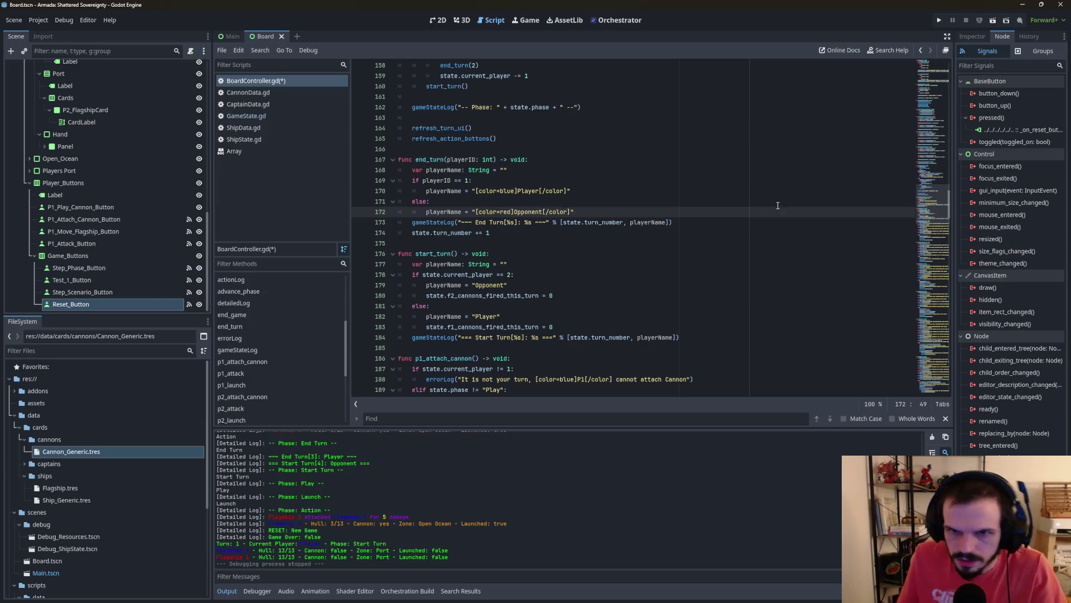
Step: Run the game, check the Game State Log shows Start Turn[1]: Player, then stop it
click(939, 20)
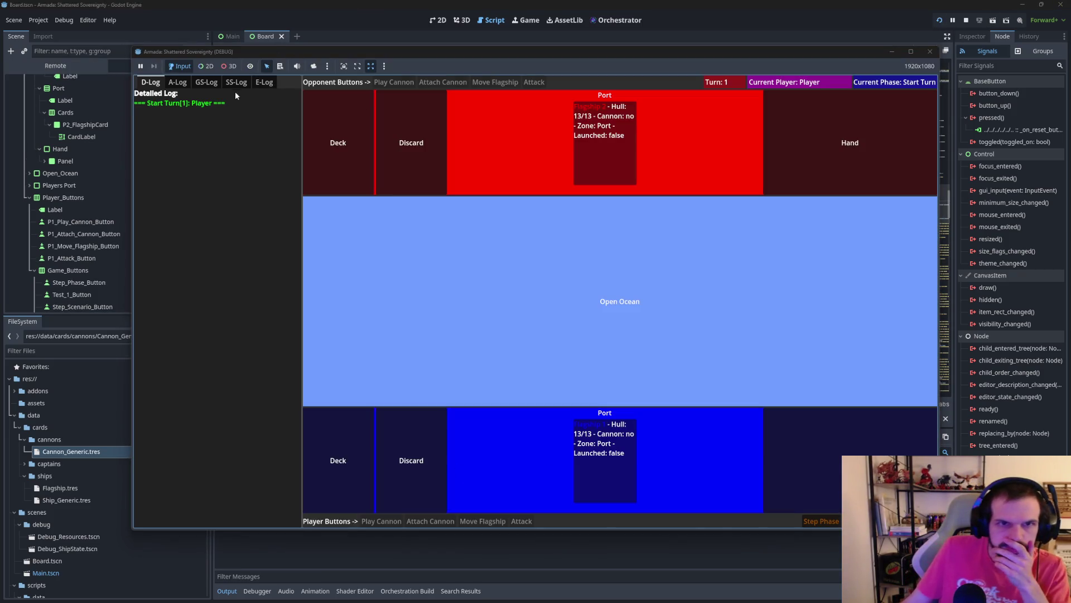
click(207, 83)
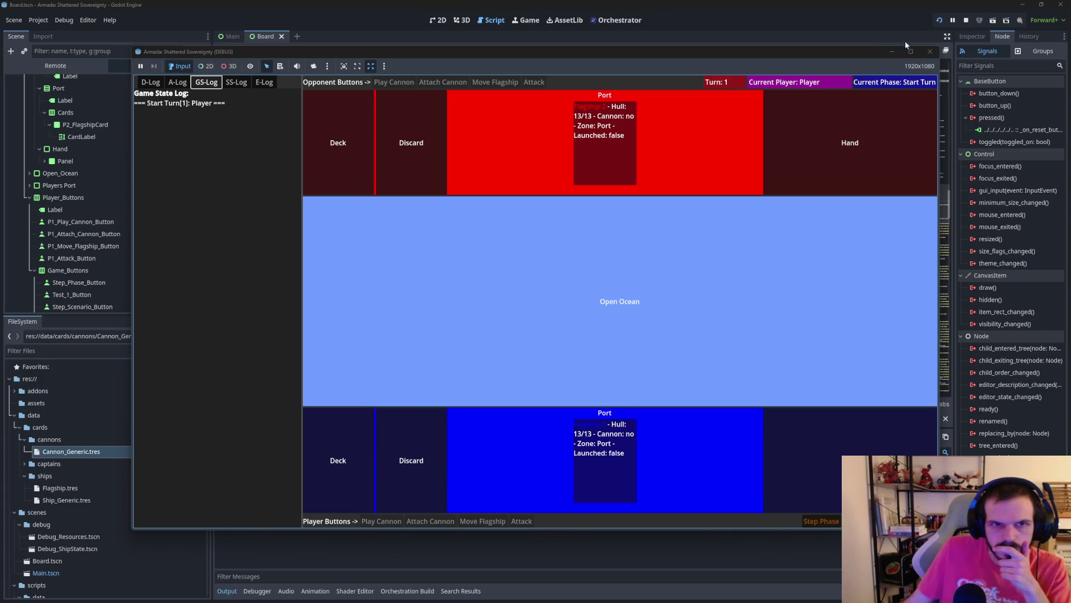
click(931, 51)
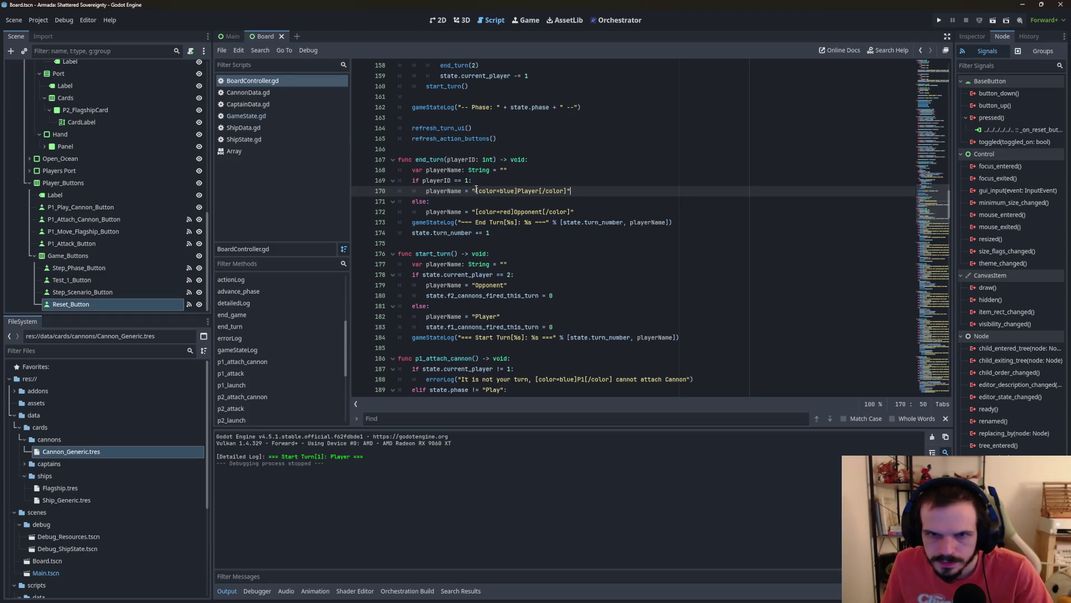
Step: Paste the blue Player and red Opponent tags over the plain names on lines 182 and 179
drag(477, 191, 567, 191)
key(ctrl+c)
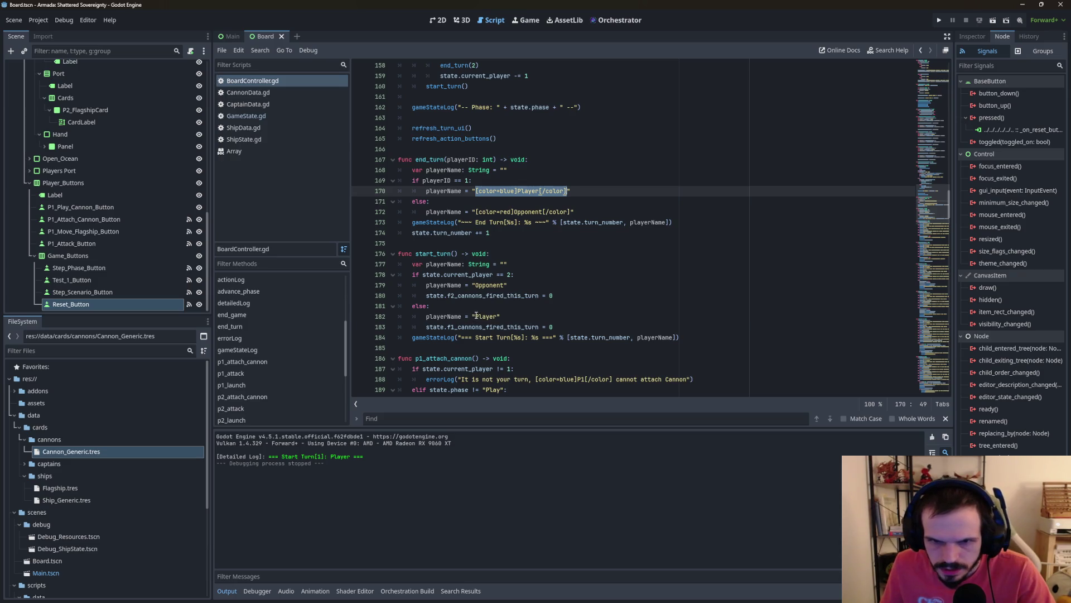
drag(475, 316, 498, 315)
key(ctrl+v)
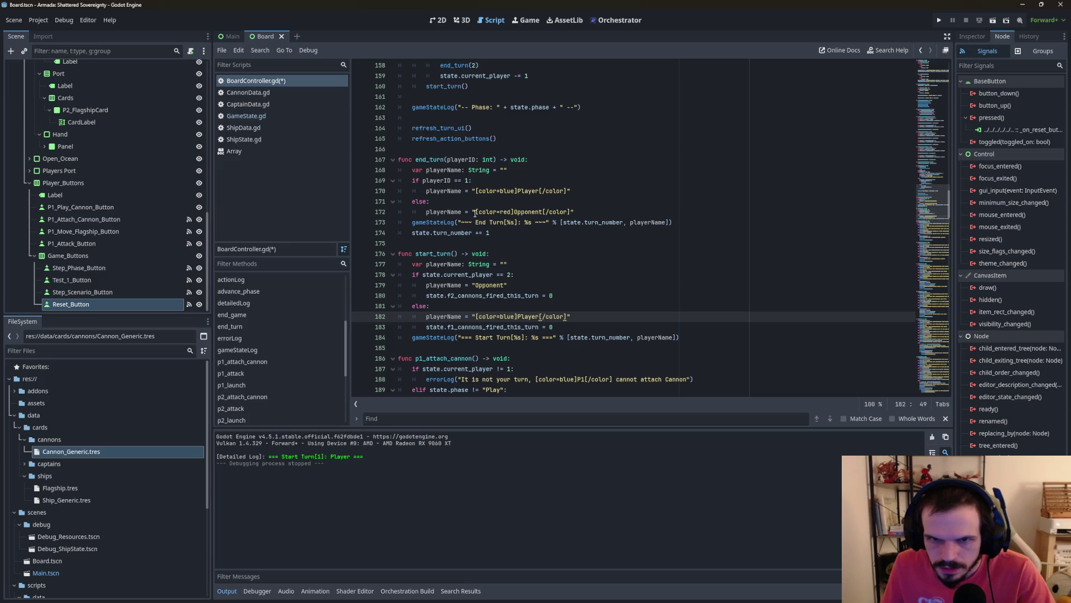
drag(475, 213, 570, 213)
key(ctrl+c)
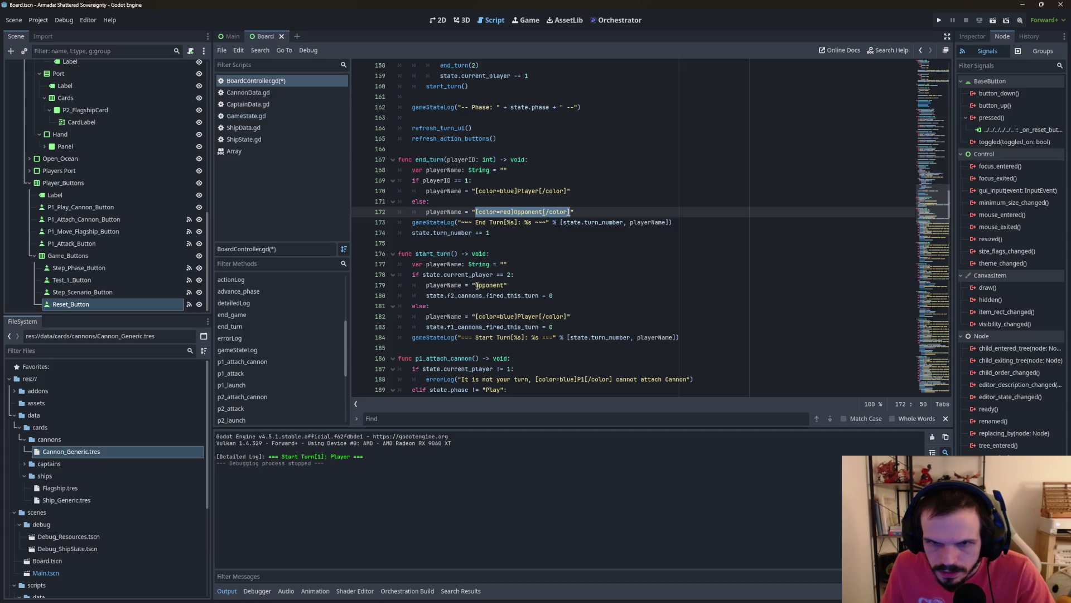
drag(476, 286, 507, 285)
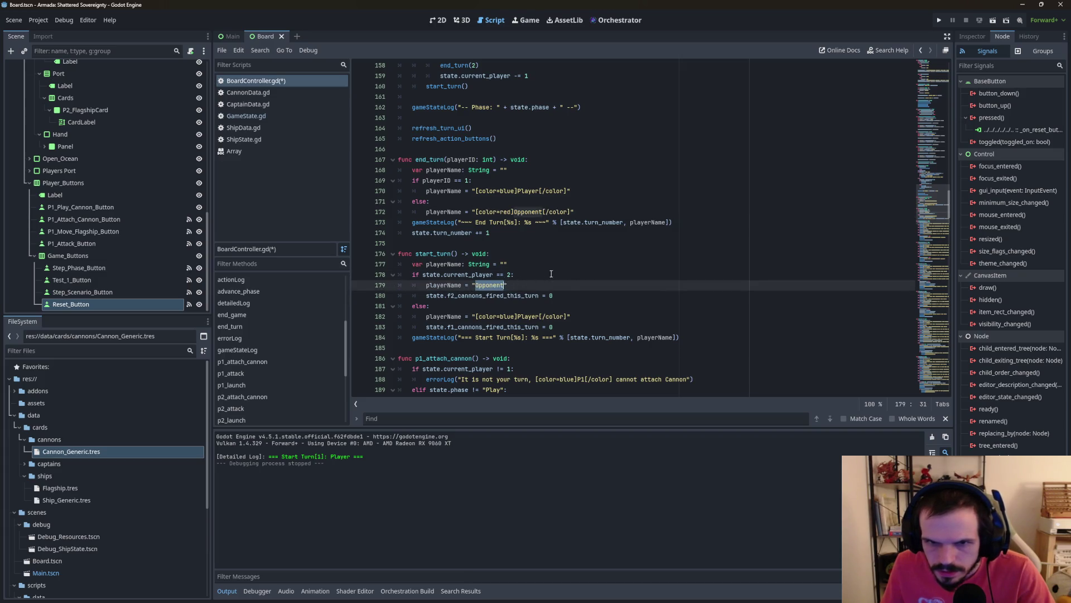
key(ctrl+v)
Step: Inspect the line 178 condition and replace line 179's name with the blue Player tag
click(575, 275)
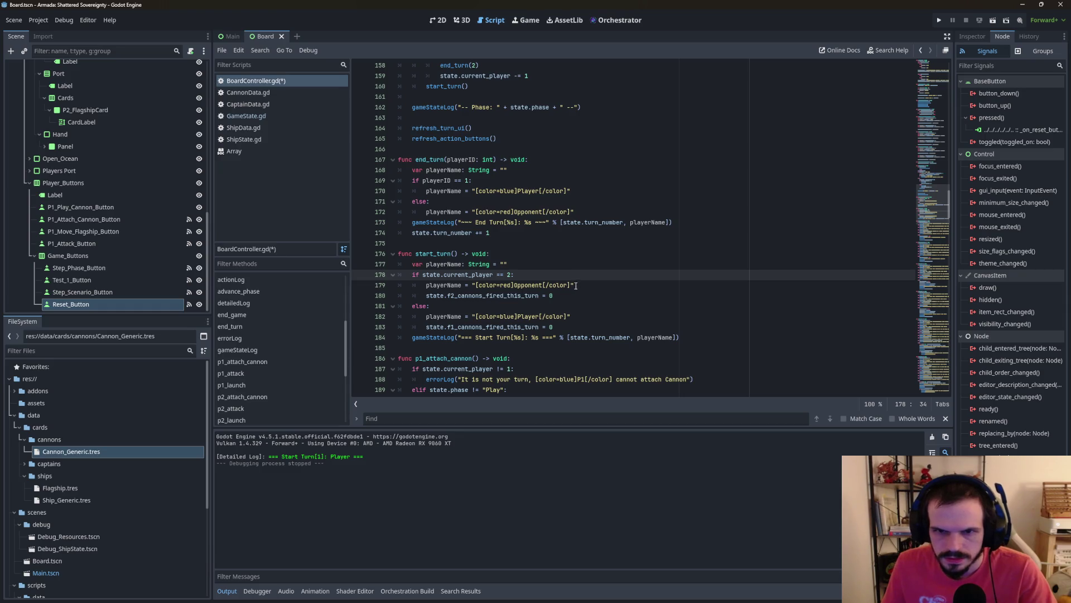
click(575, 285)
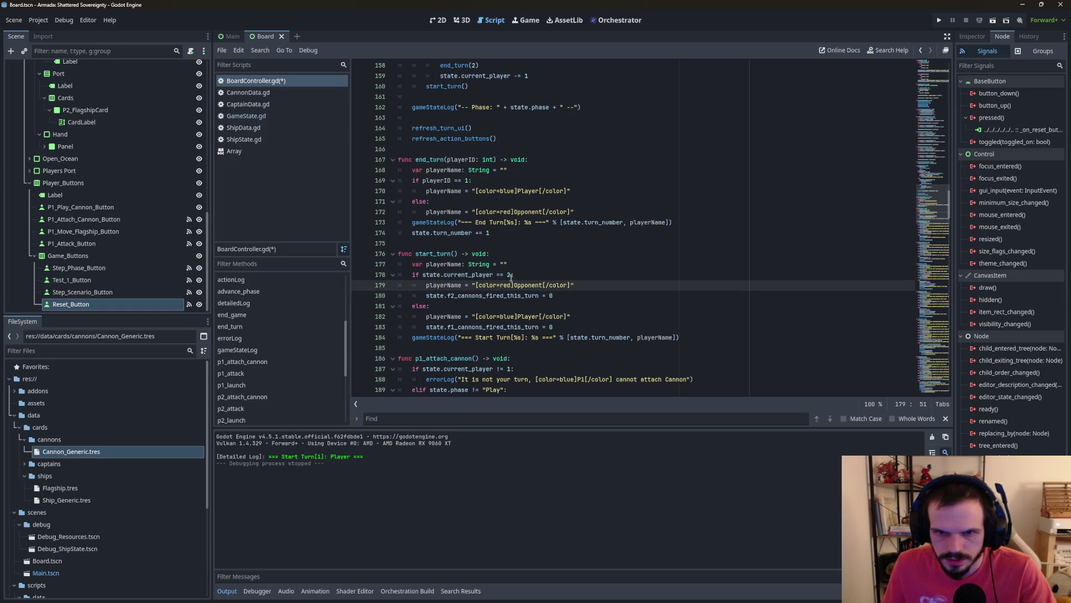
click(510, 275)
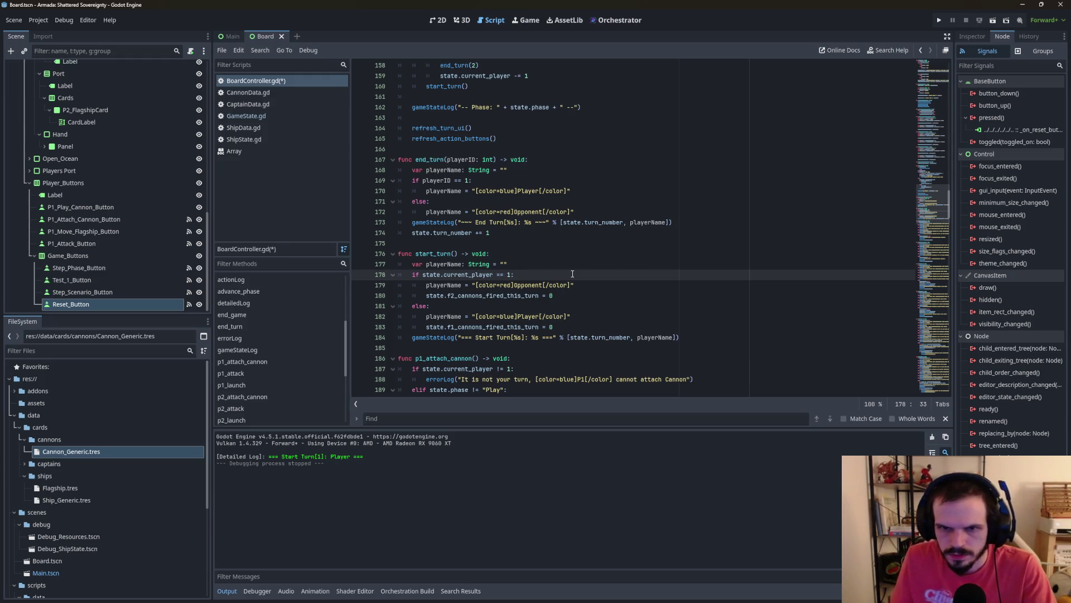
drag(476, 190, 567, 190)
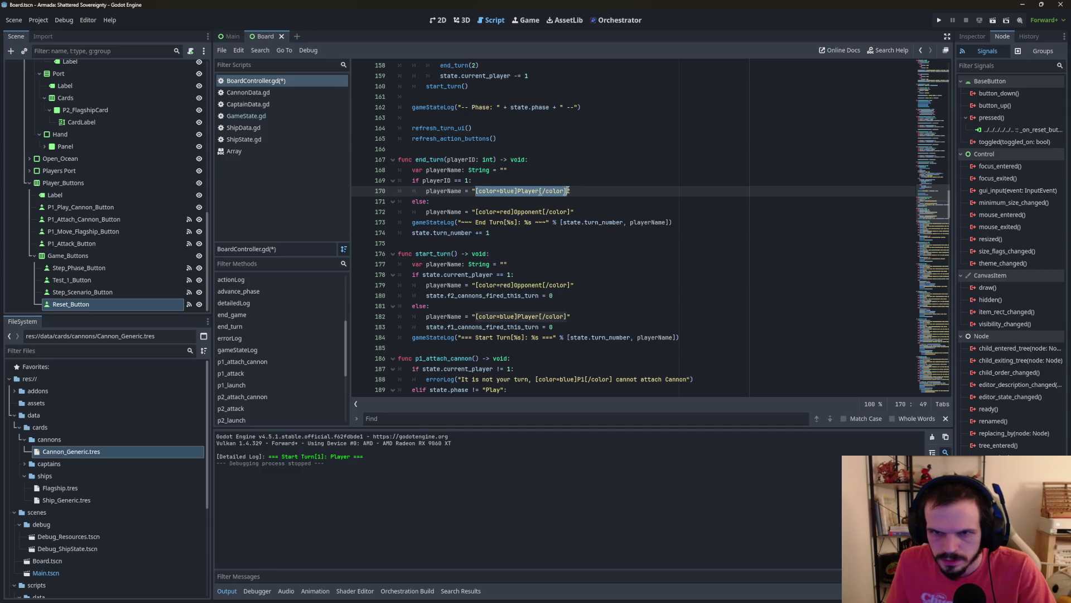
key(ctrl+c)
drag(567, 285, 476, 284)
key(ctrl+v)
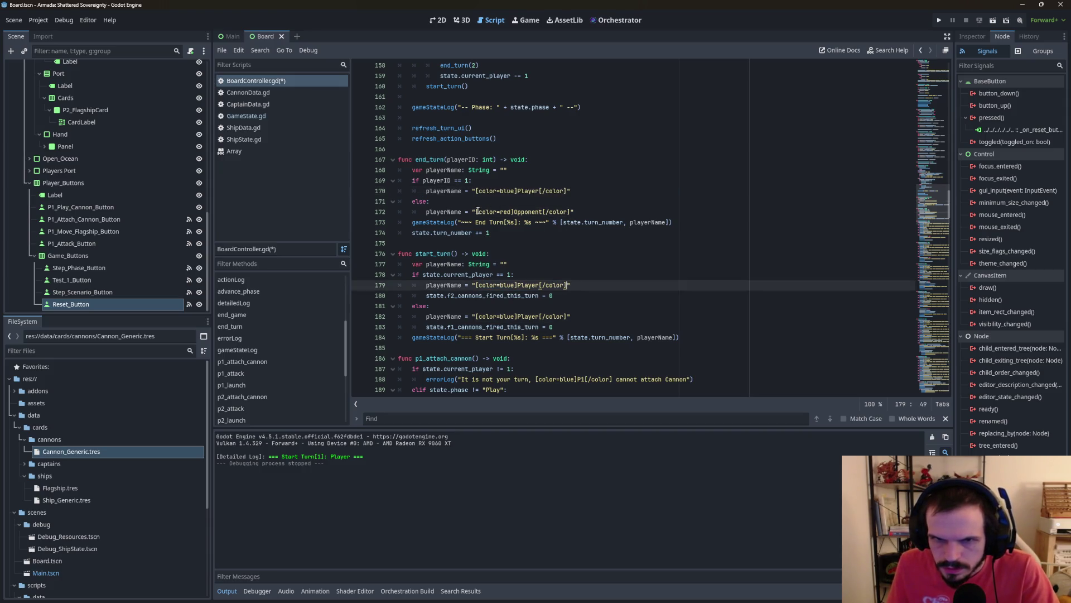
Step: Replace line 182's name with the red Opponent tag and run the project with F5
drag(475, 211, 570, 212)
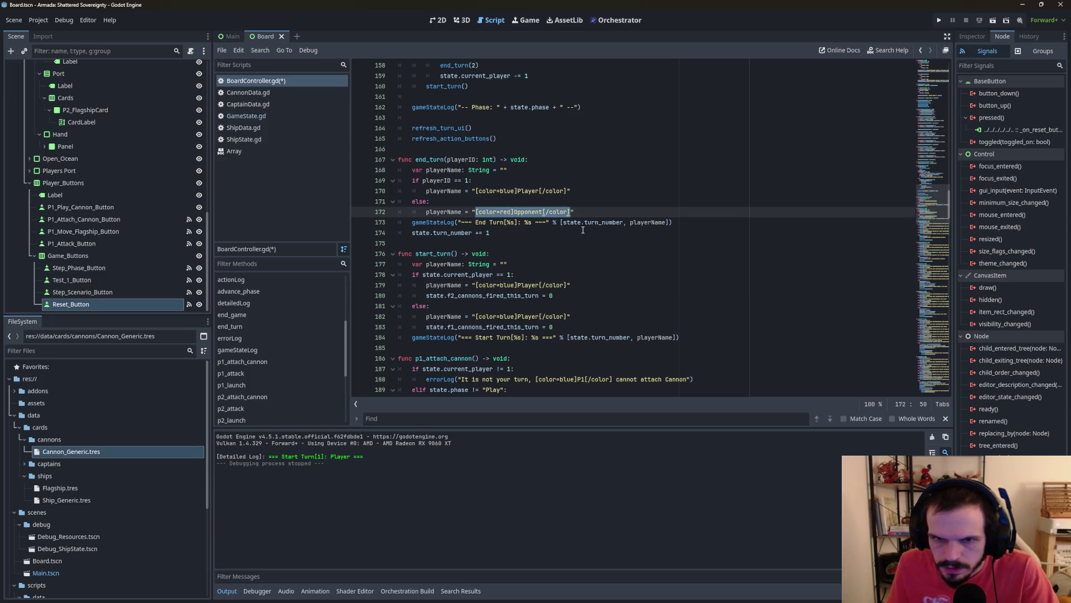
drag(566, 316, 476, 317)
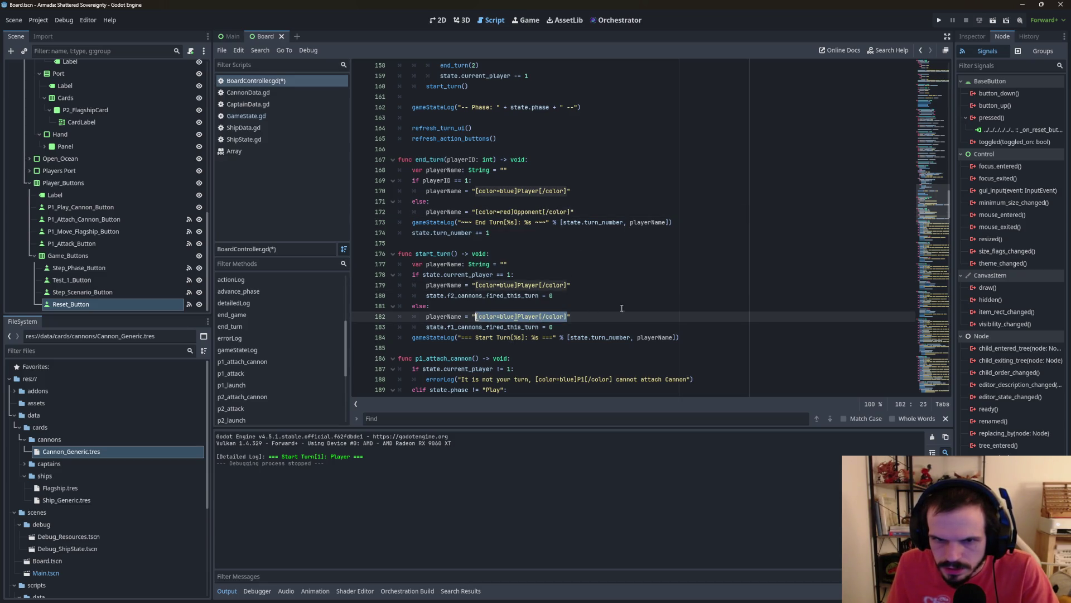
key(ctrl+v)
click(637, 283)
key(F5)
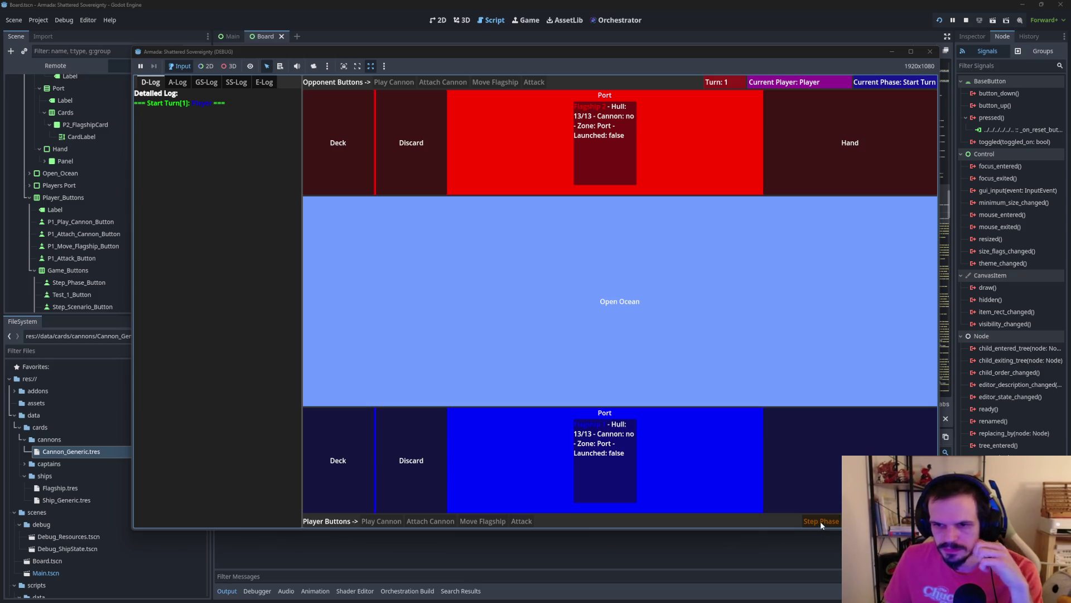
Step: Step through the Player's turn 1 into the Opponent's Turn 2 Play phase, then stop with F8
click(836, 528)
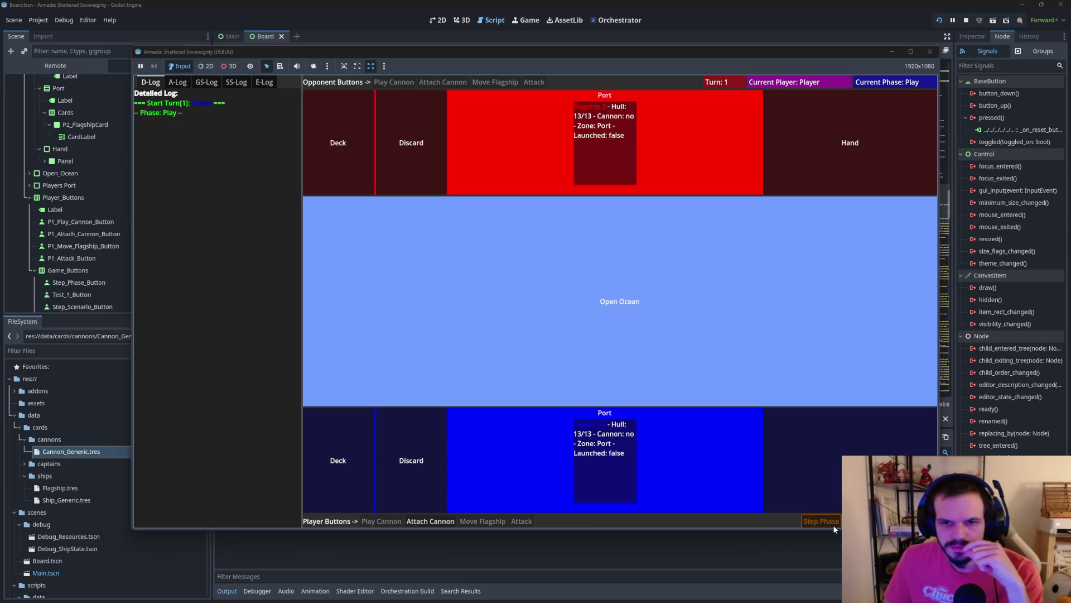
click(832, 524)
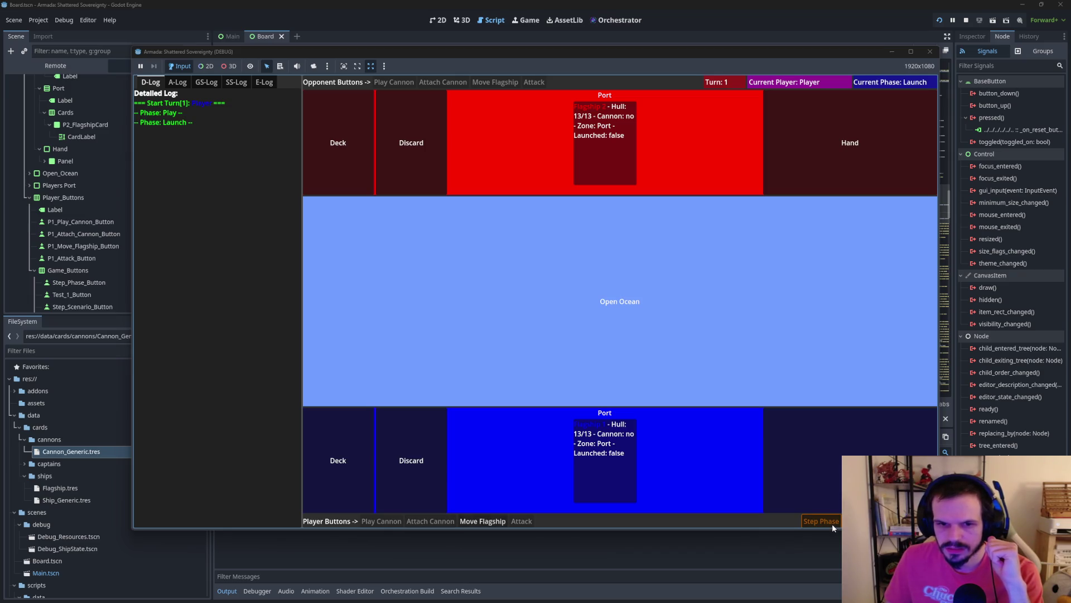
click(831, 521)
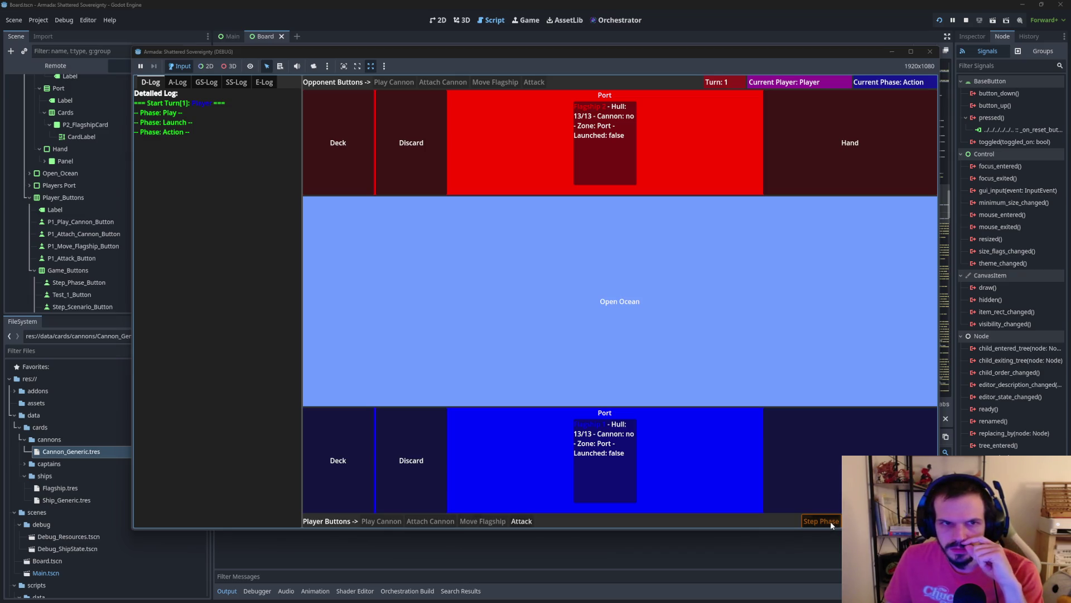
click(831, 520)
click(831, 521)
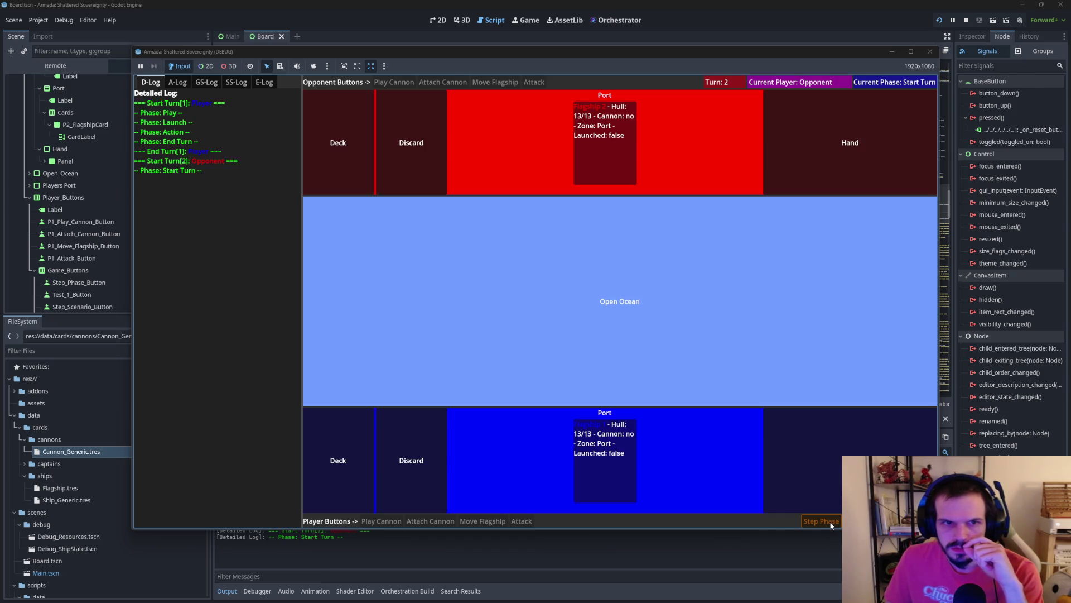
click(831, 521)
key(F8)
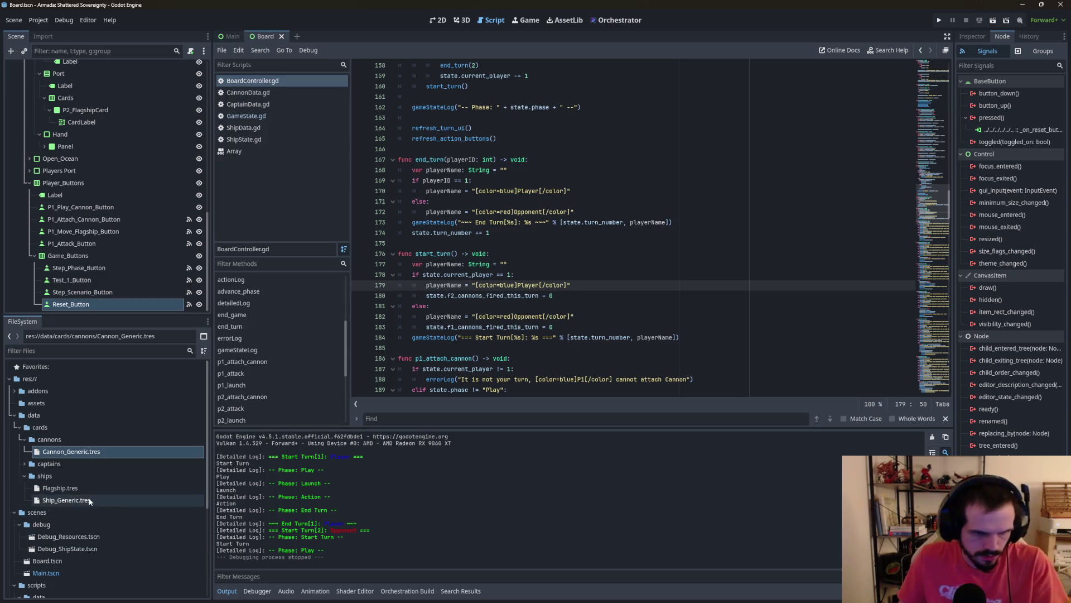
Step: Create ScenarioRunner.gd in the scripts/game folder via Create New > Script and open it
scroll(83, 519, down, 2)
scroll(51, 411, down, 3)
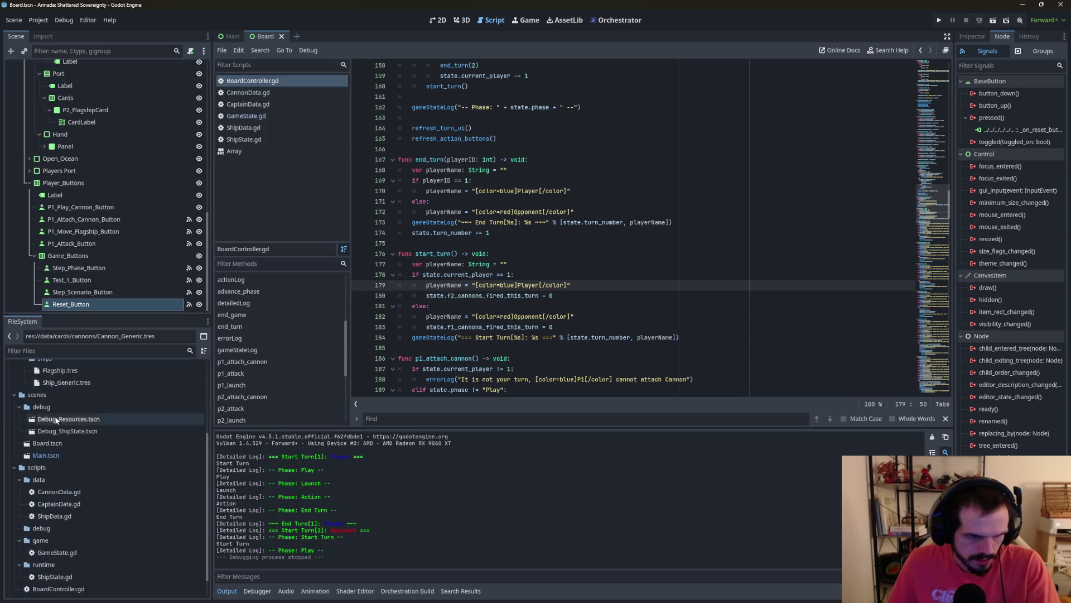
right_click(50, 544)
mouse_move(111, 425)
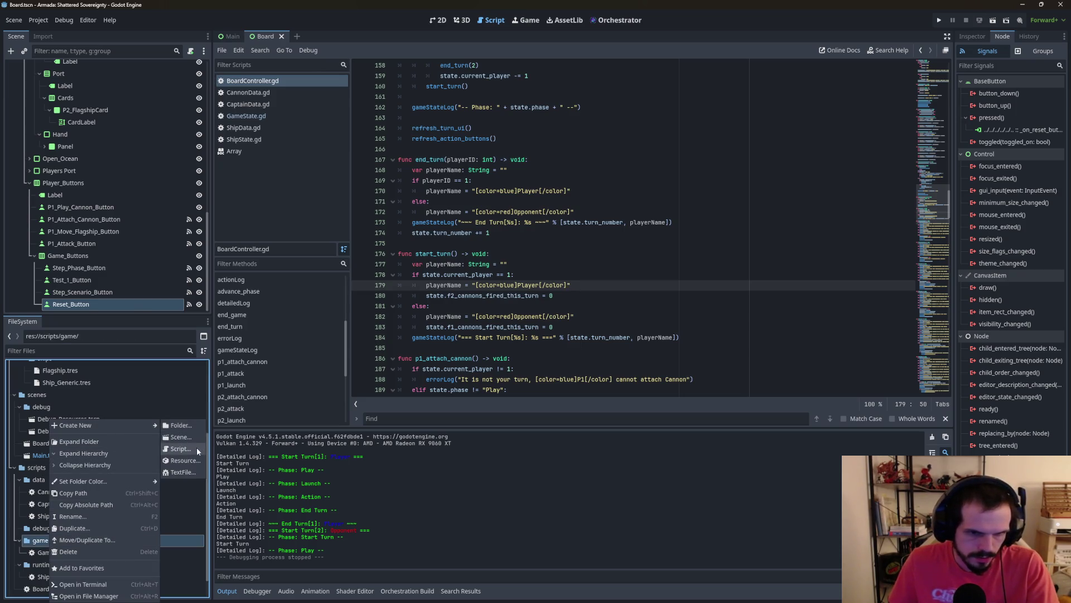
click(180, 448)
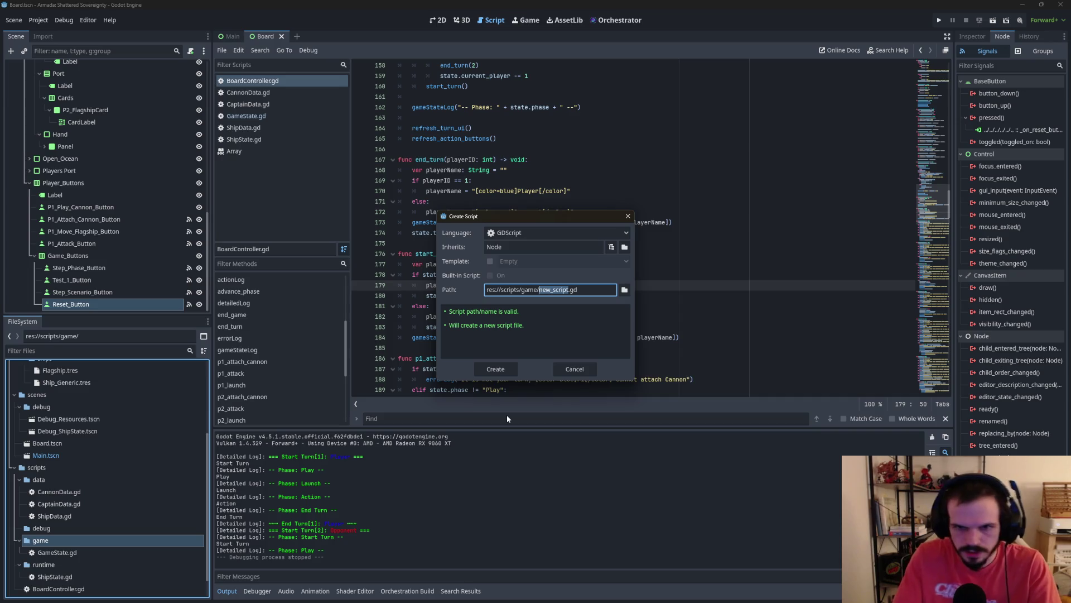
text(Scenario)
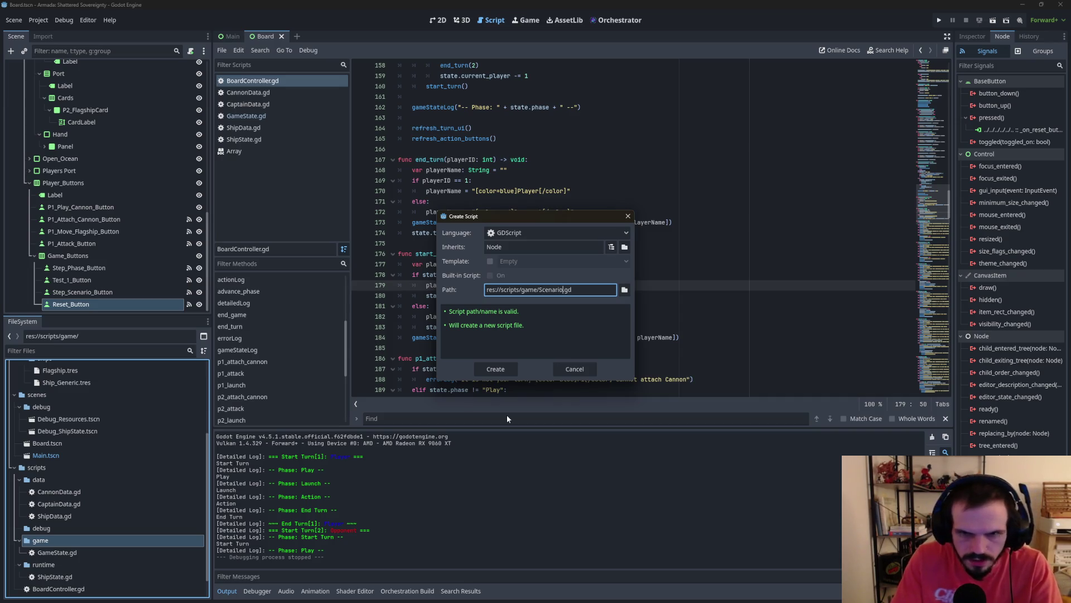
text(Runner)
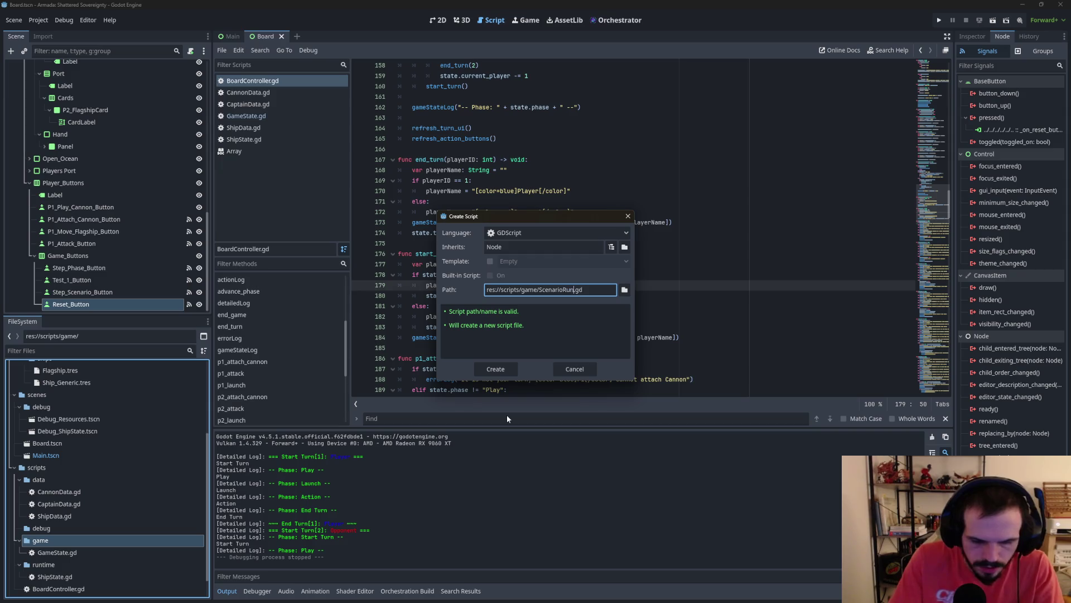
click(504, 372)
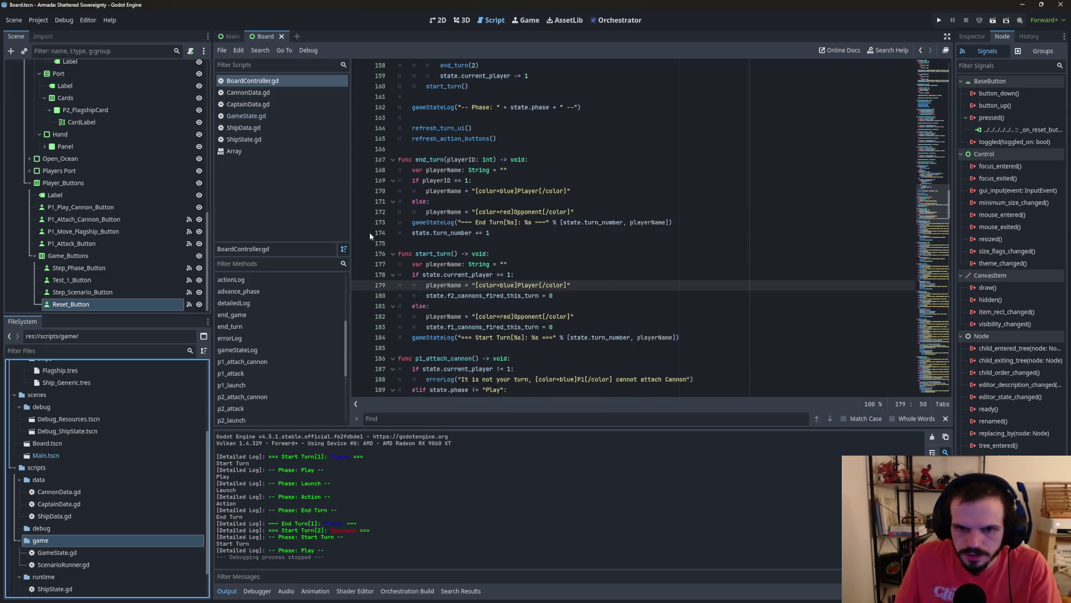
double_click(78, 565)
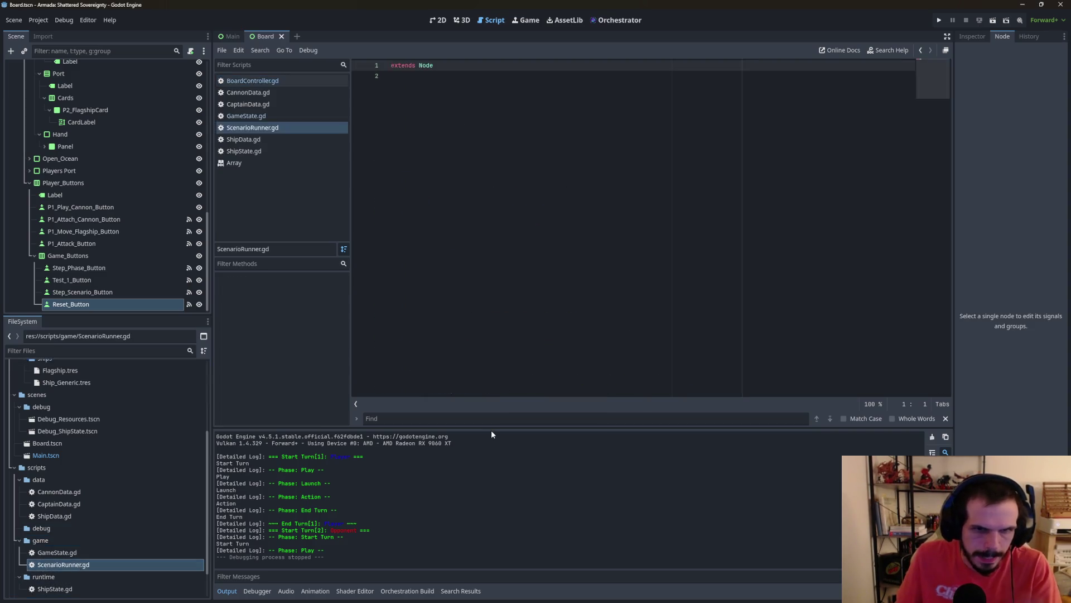
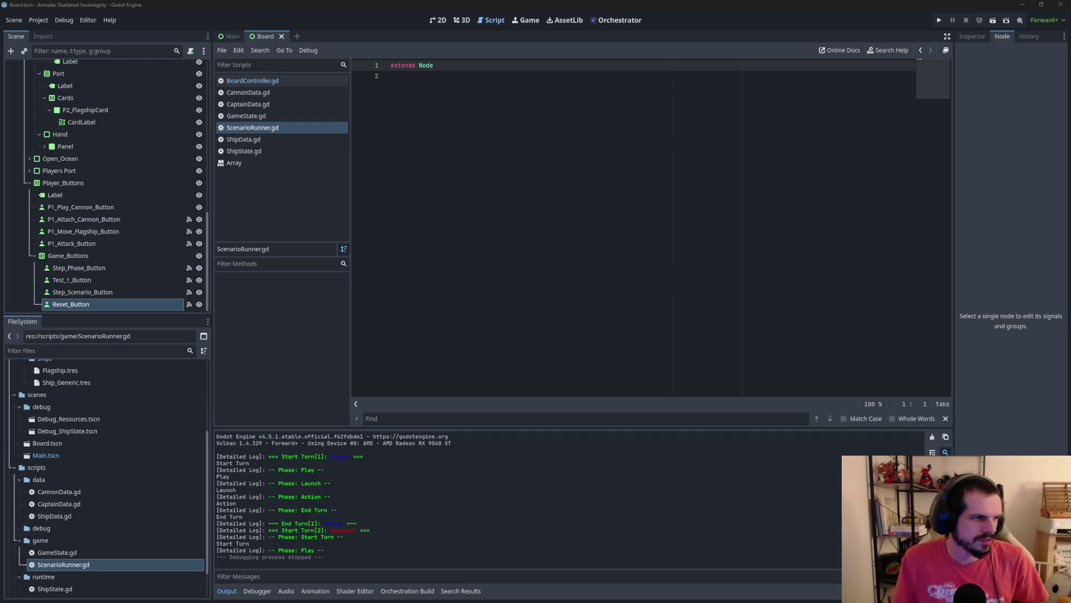
Step: Change the script's base class on line 1 from Node to RefCounted
click(463, 65)
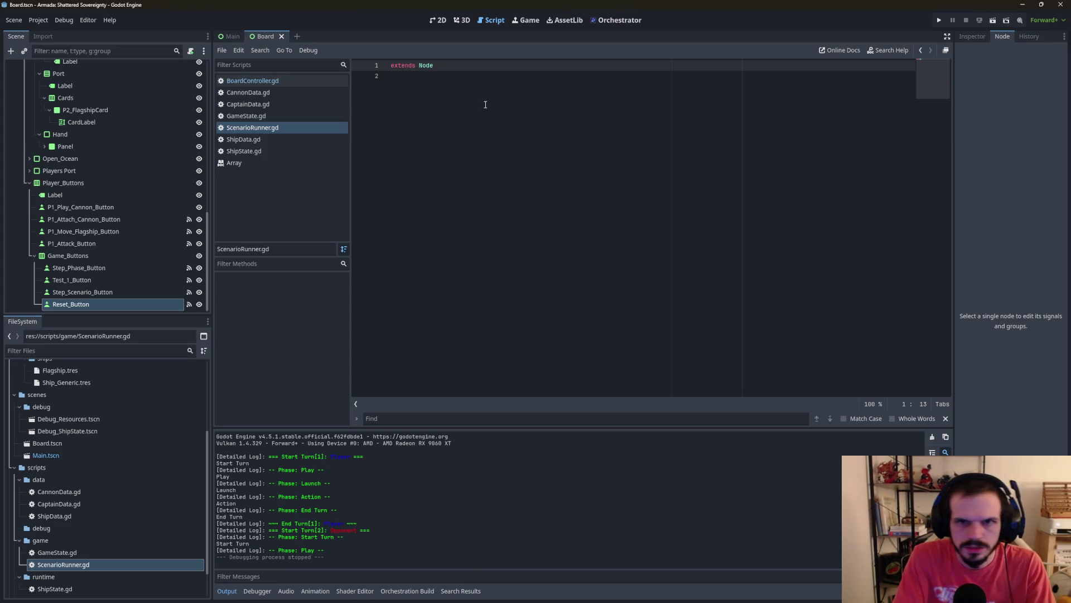
key(BackSpace)
key(BackSpace)
key(BackSpace)
text(R)
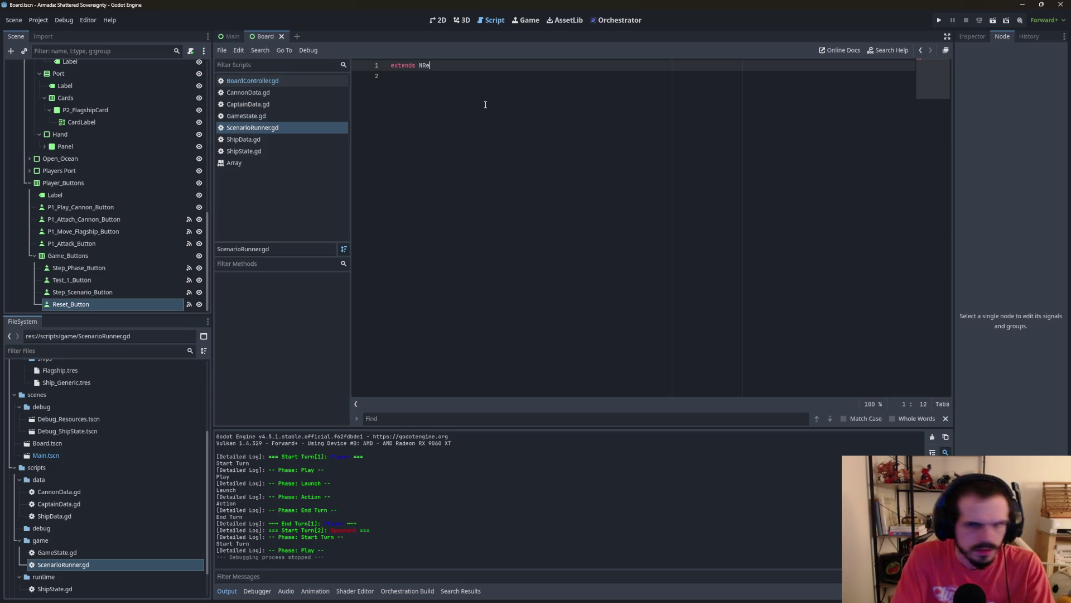
key(BackSpace)
text(Re)
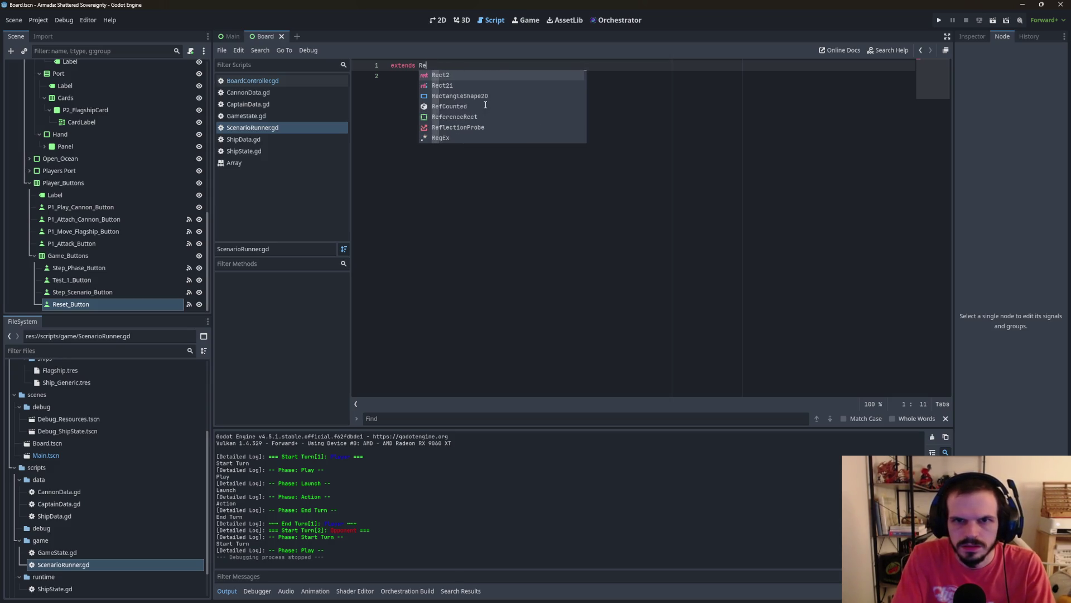
text(f)
key(Return)
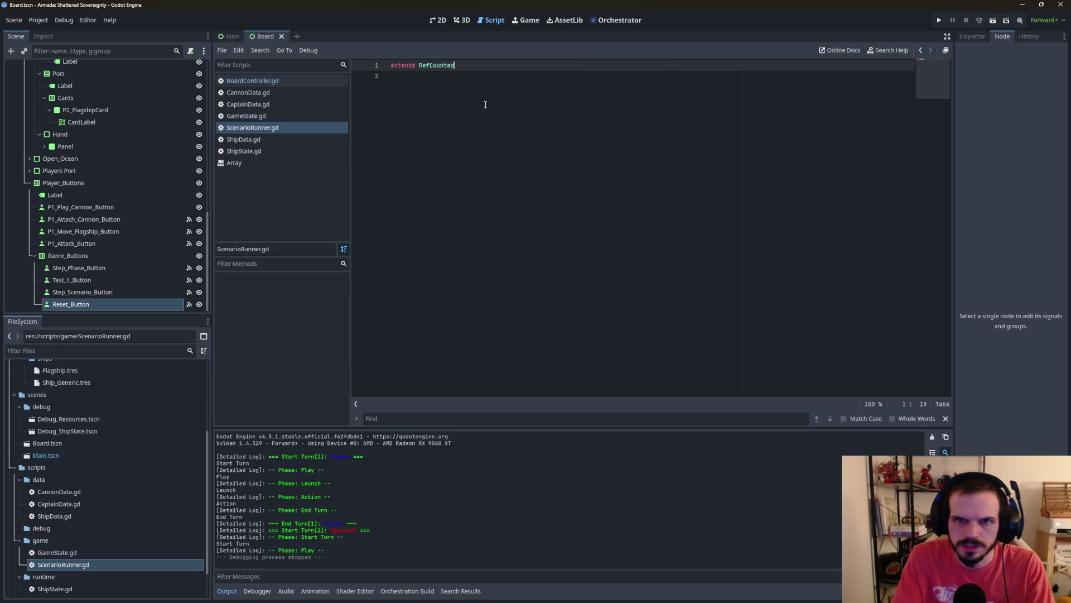
Step: Add 'class_name ScenarioRunner' on a new line below the extends line
key(Return)
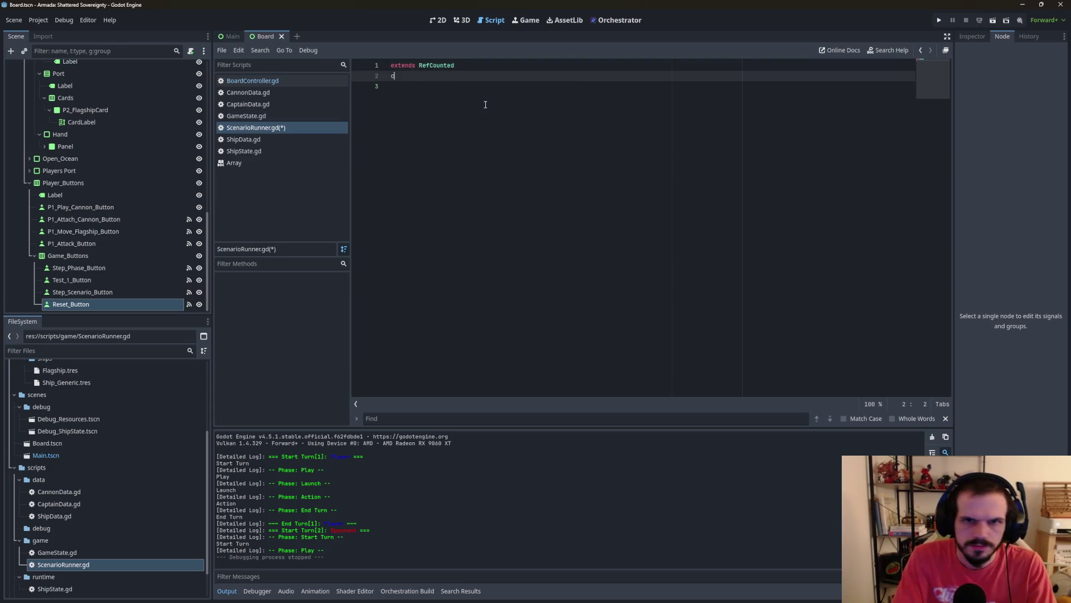
text(class)
key(Return)
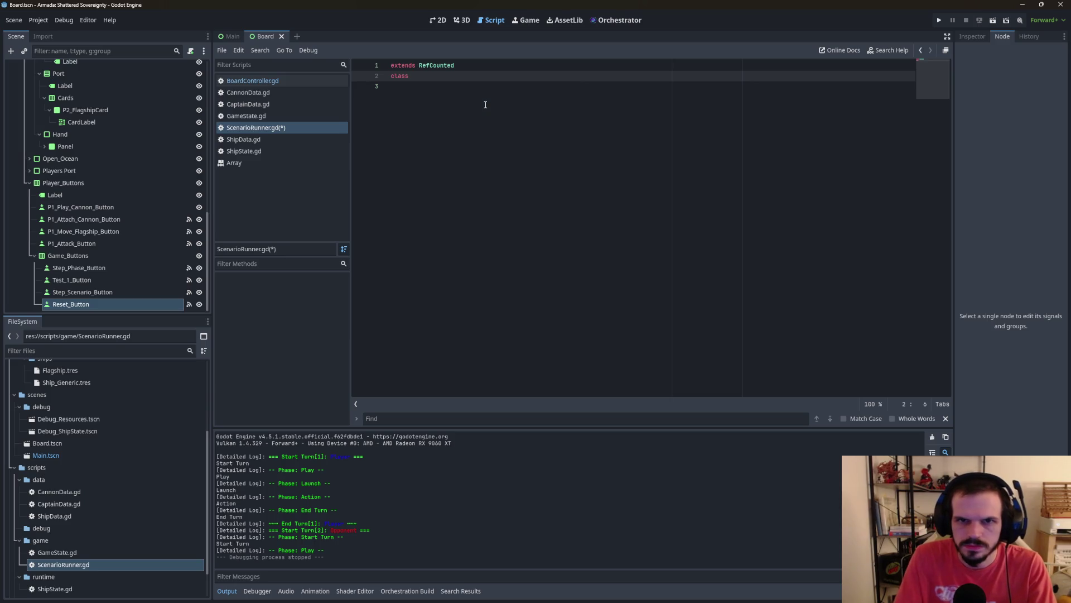
text(_)
key(Return)
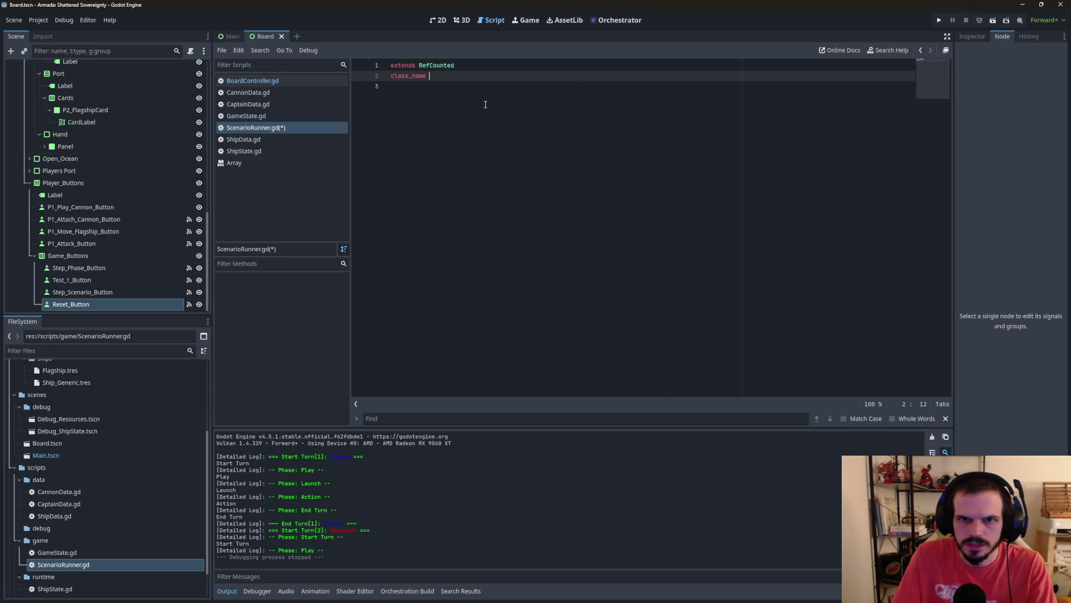
text(Scena)
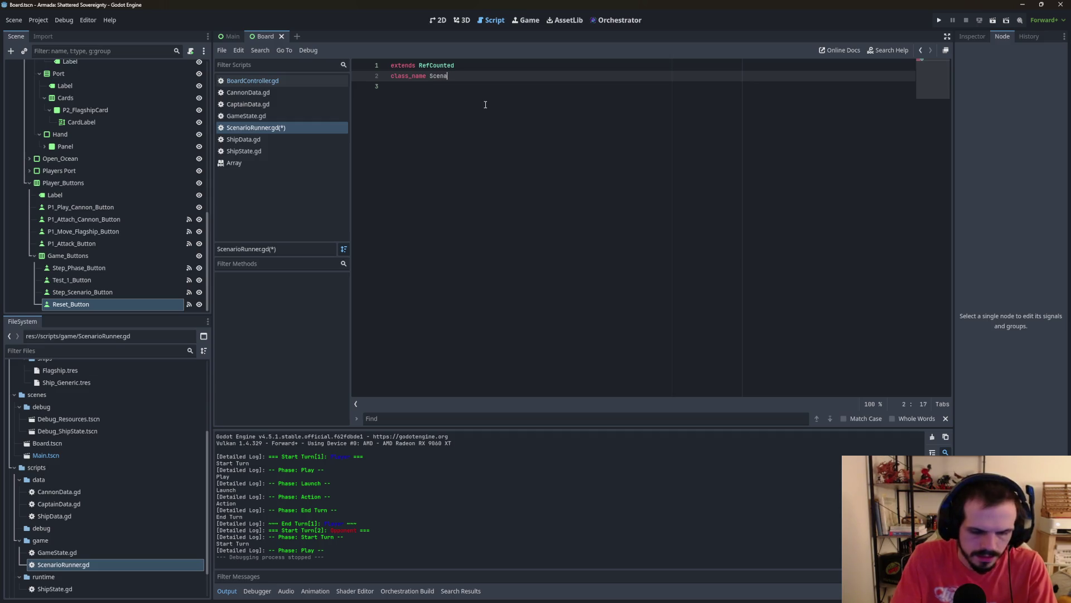
text(rioRunner)
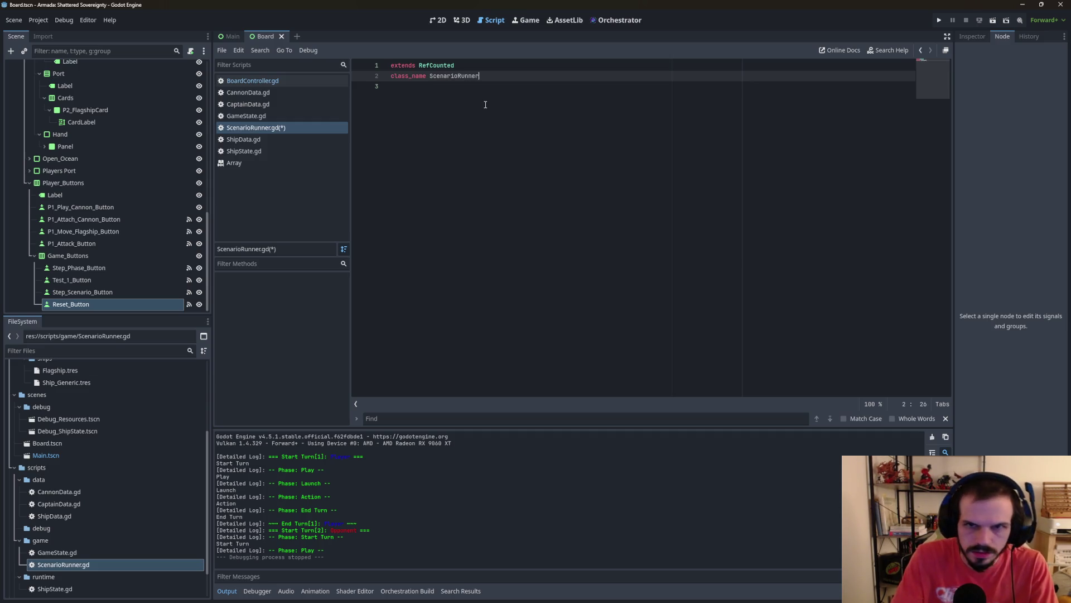
key(Return)
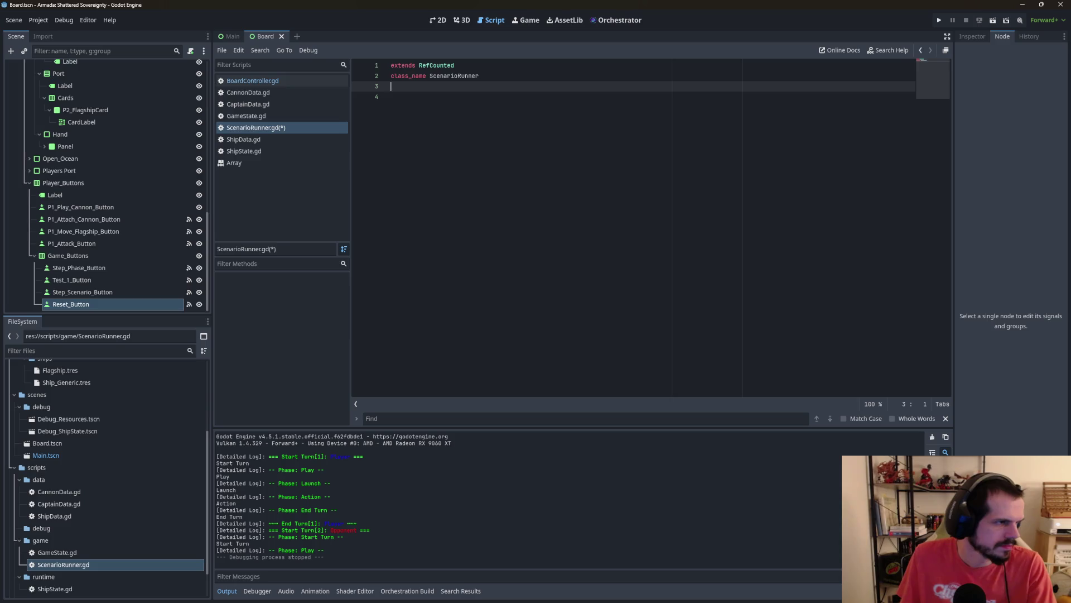
Step: Begin a var declaration on a new line, then switch to the Printout Sheet planning document
key(Return)
text(va)
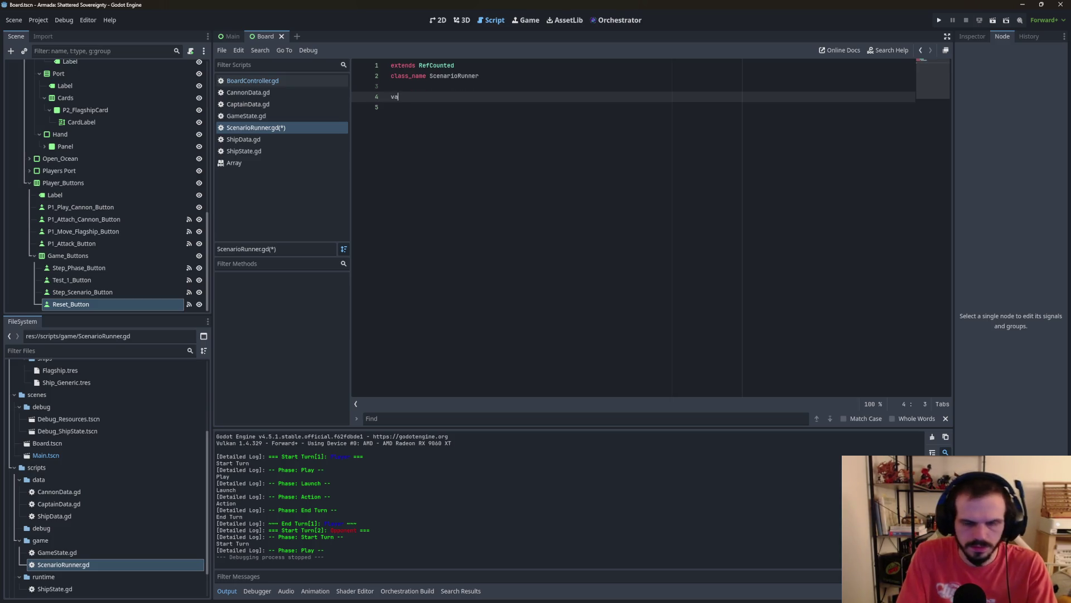
text(r)
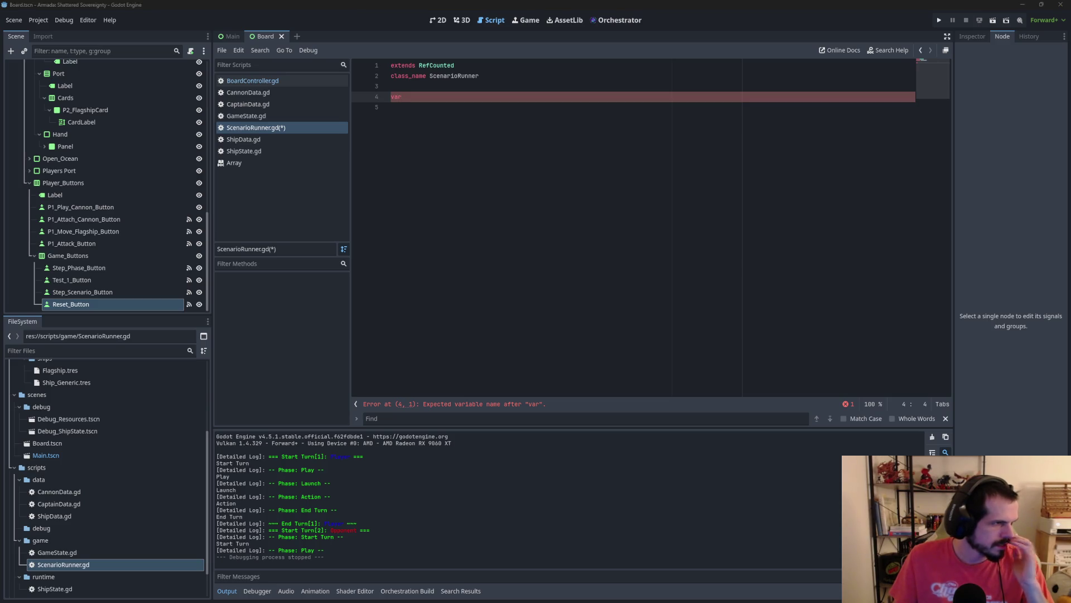
key(alt+Tab)
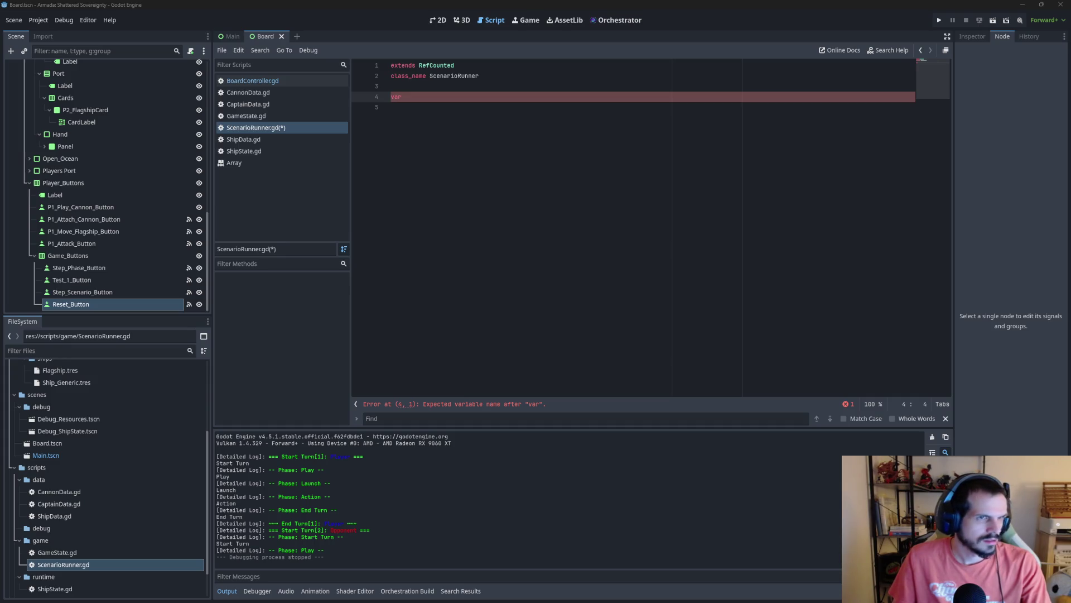
key(alt+Tab)
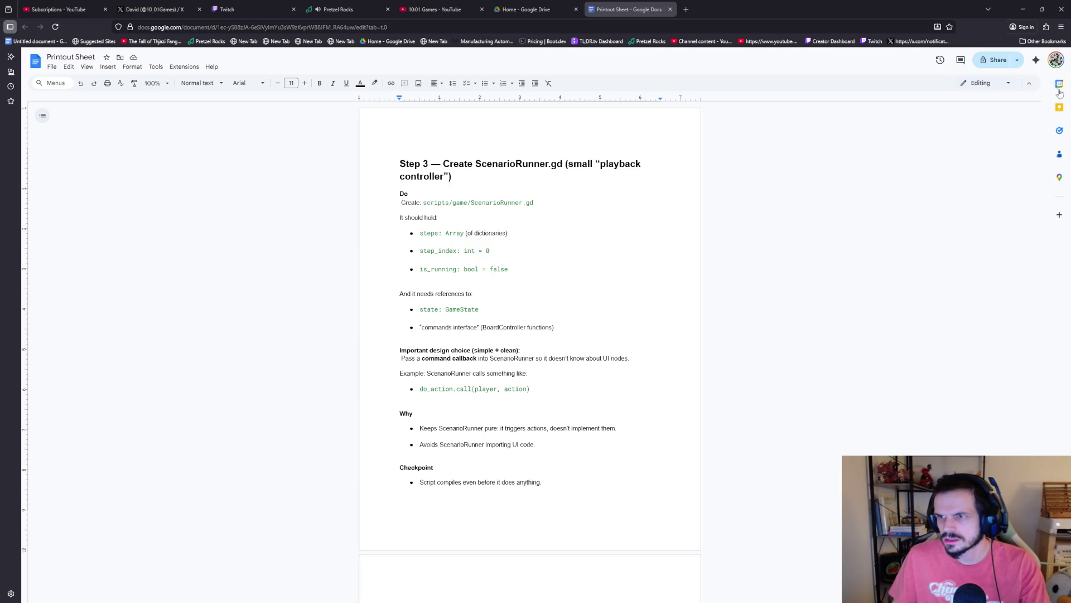
click(52, 68)
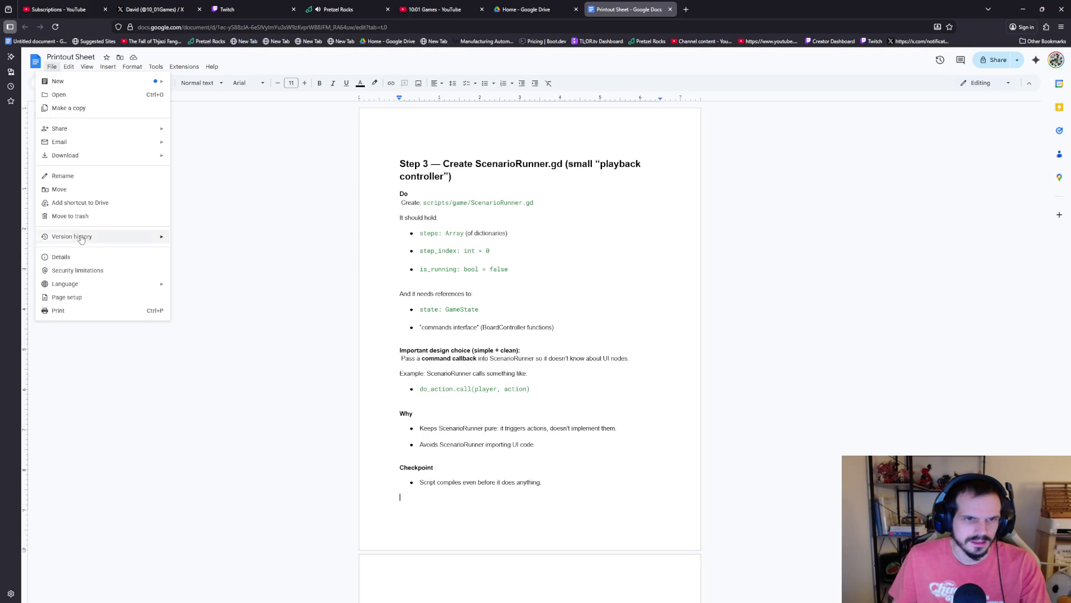
mouse_move(109, 67)
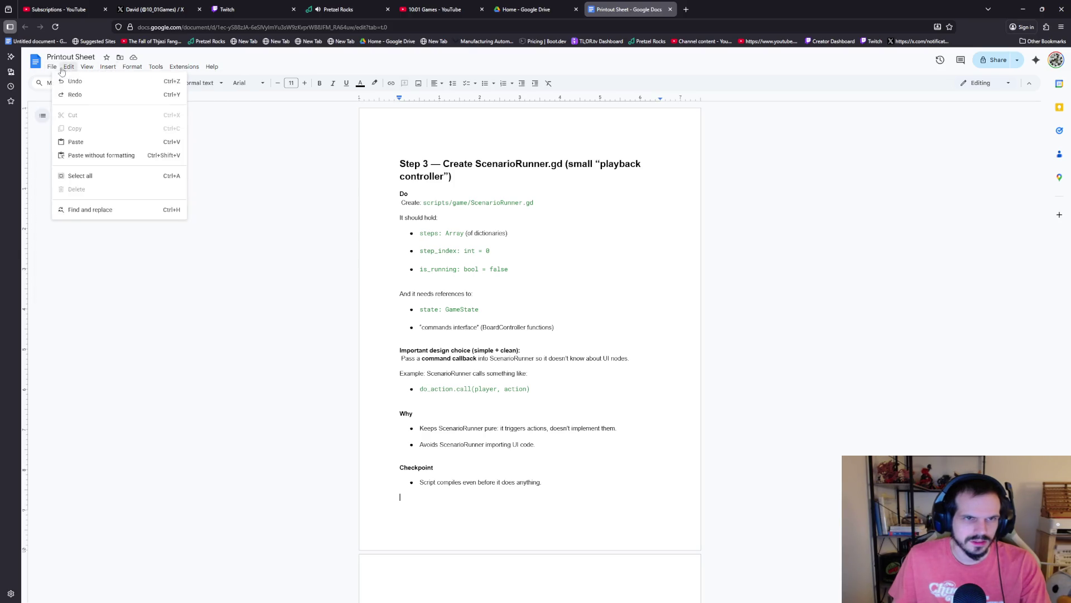
mouse_move(70, 68)
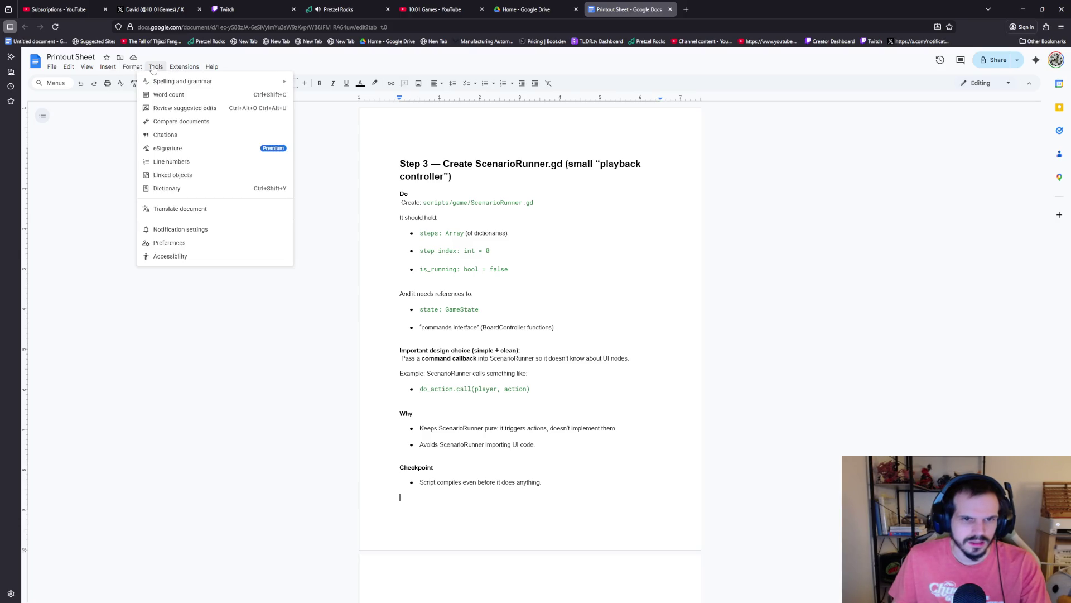
click(167, 256)
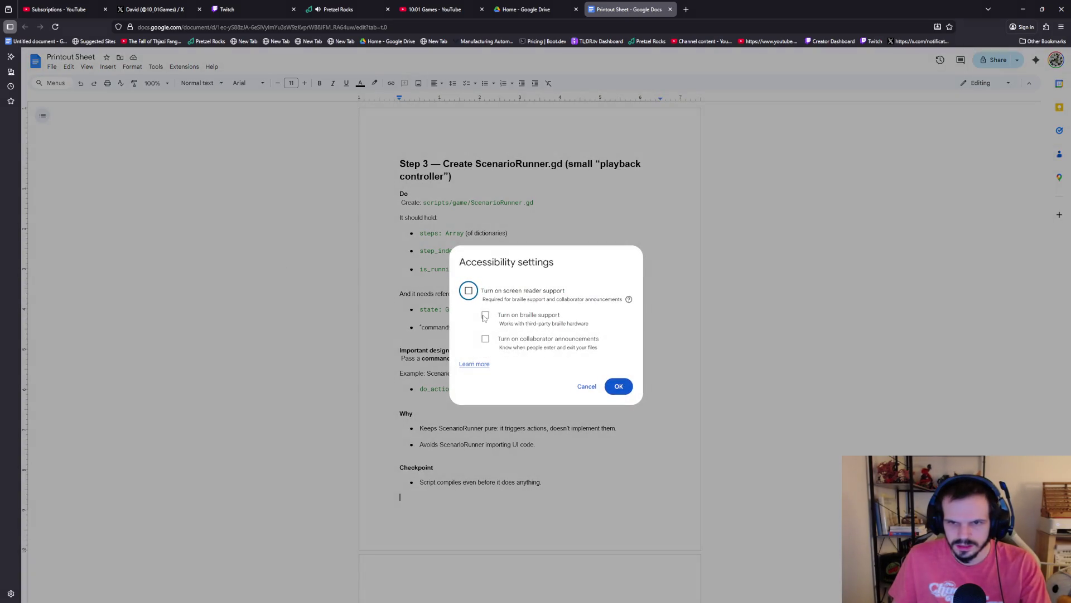
click(587, 386)
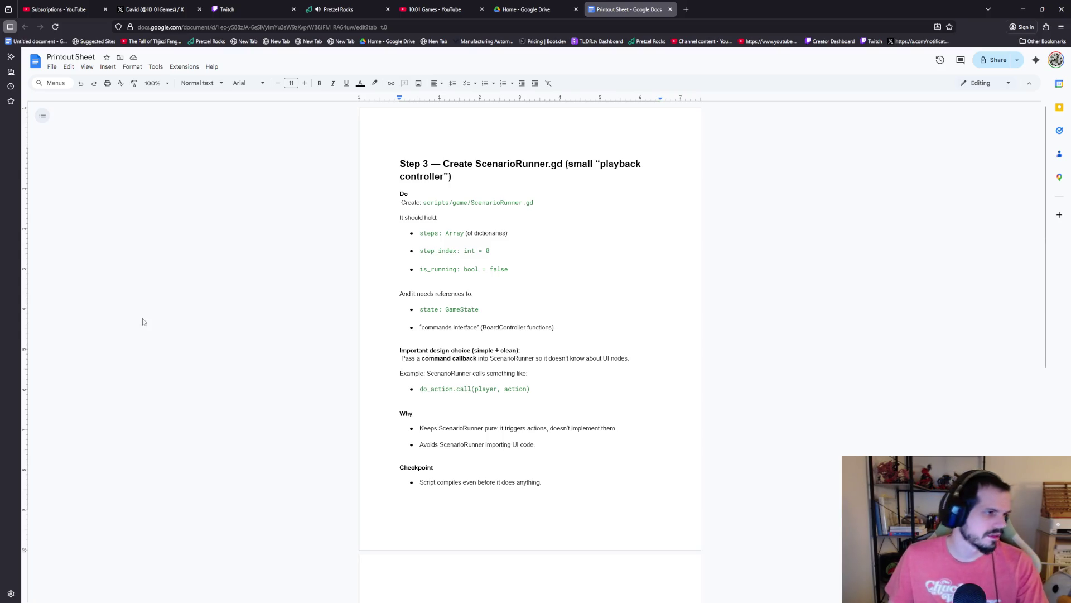
click(400, 497)
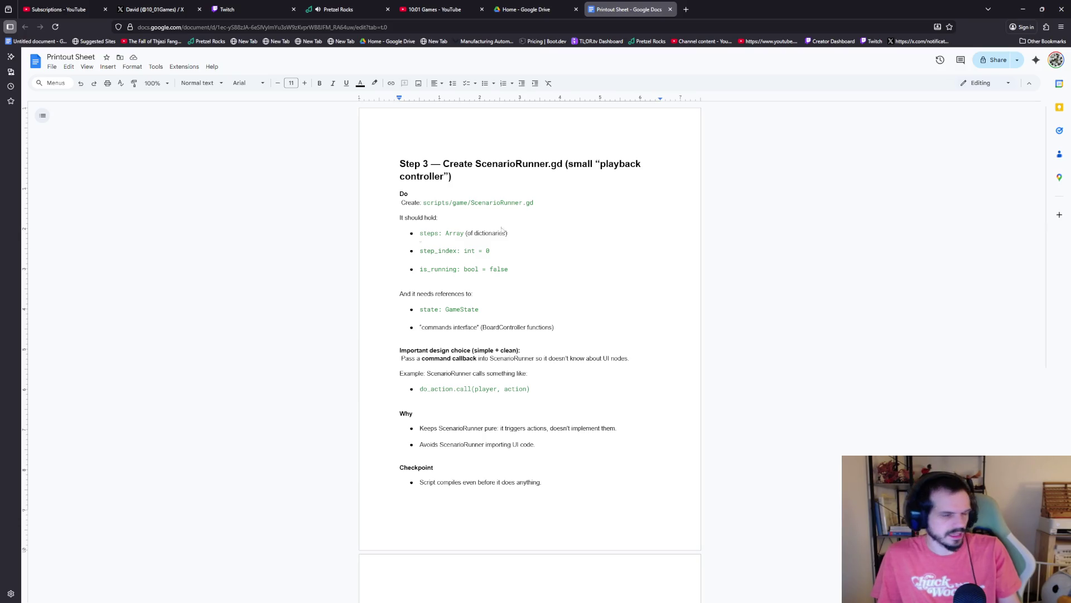
Step: Switch from the Step 3 notes back to the Godot script editor
key(alt+Tab)
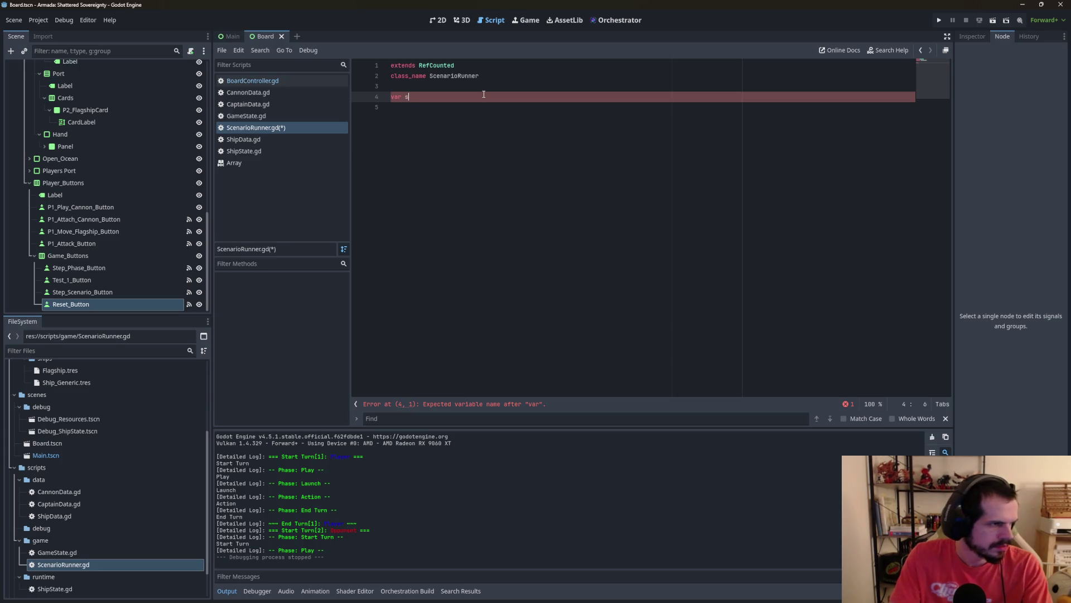
Step: Complete 'var state: GameState' and add 'var perform_action: Callable'
text(tate: )
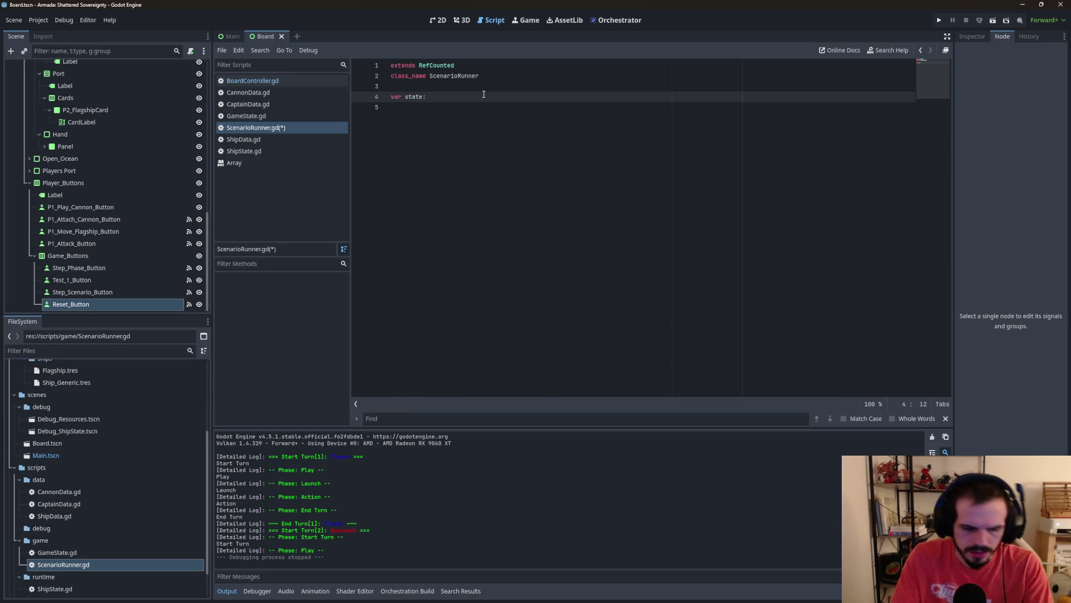
text(Games)
key(Return)
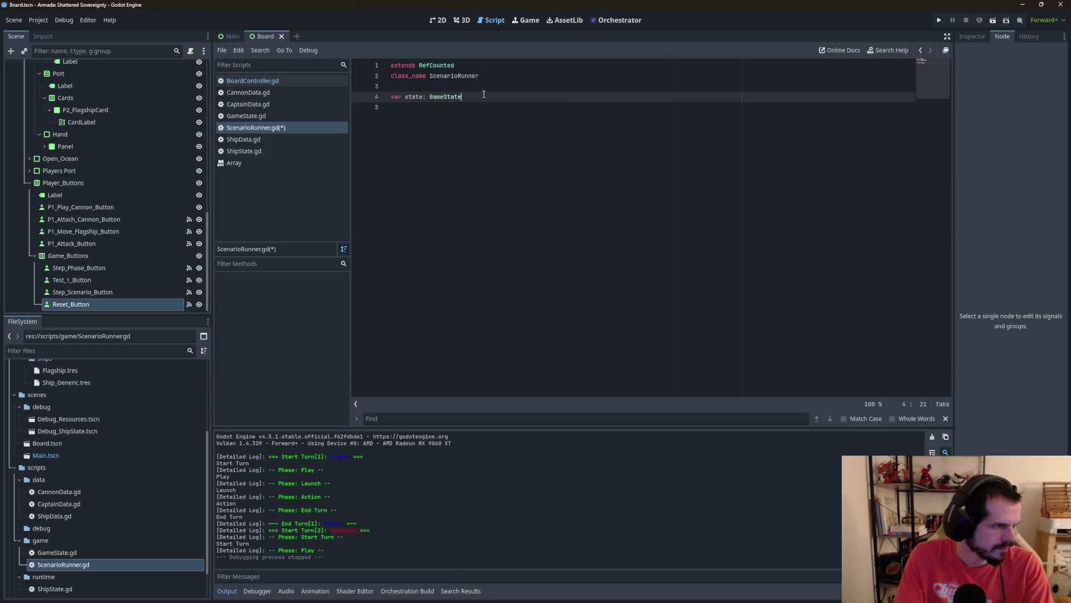
key(Return)
text(var )
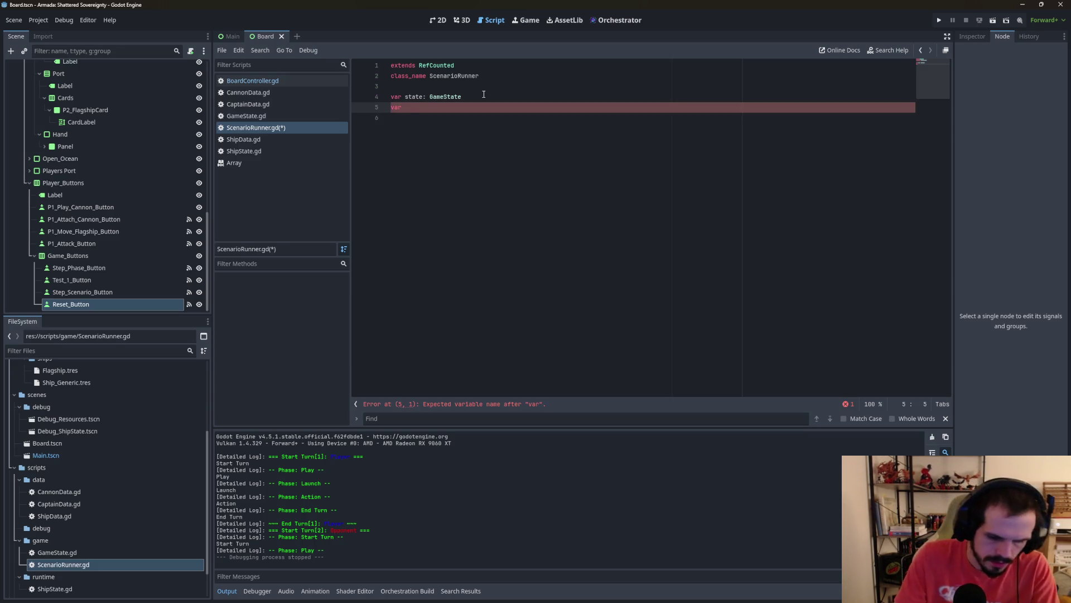
text(perform_)
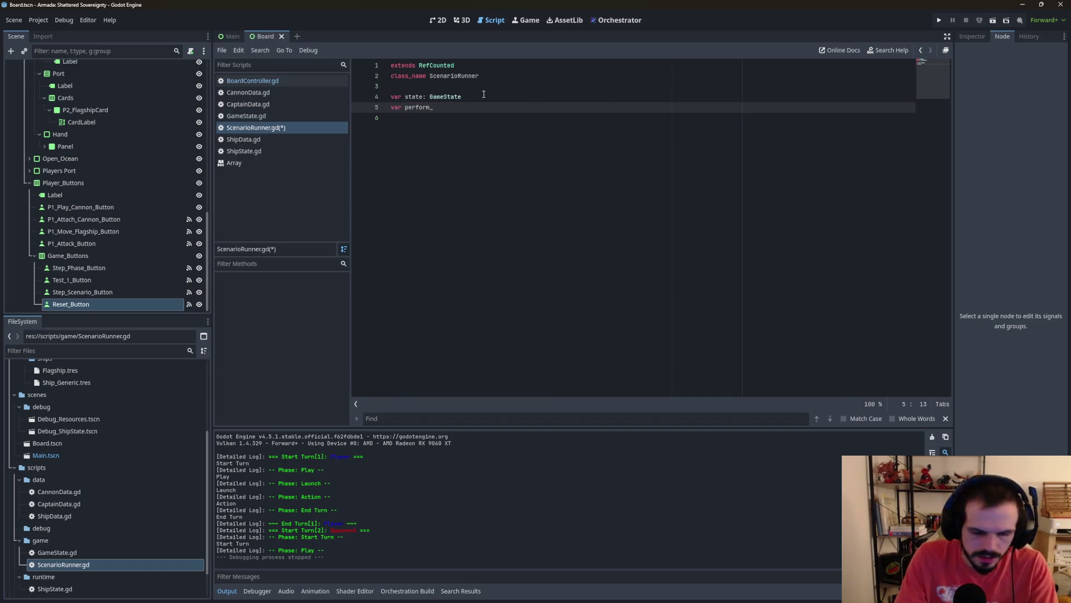
text(actionL)
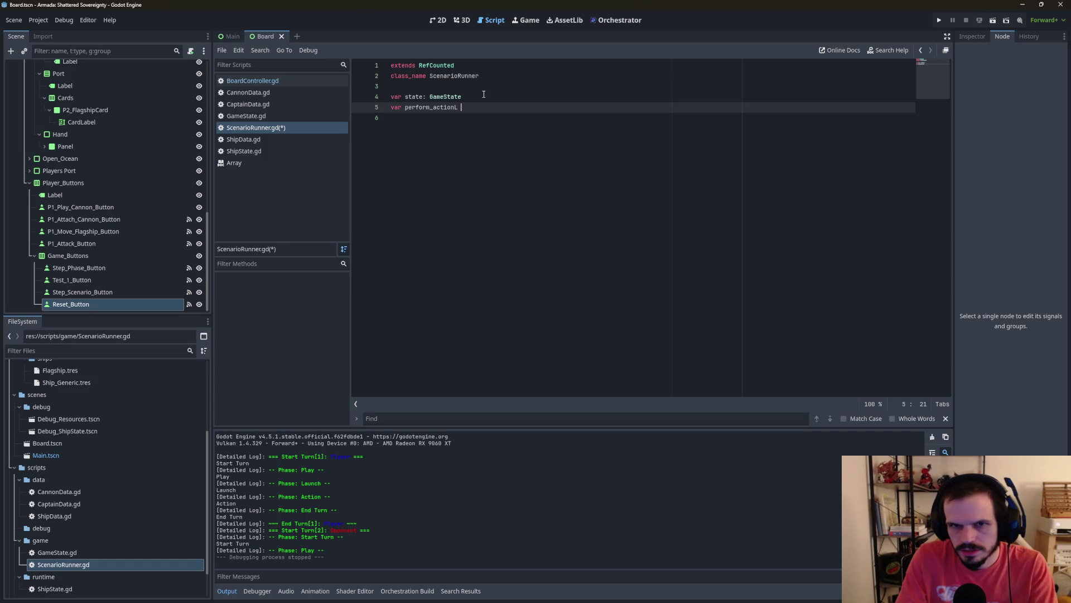
key(BackSpace)
key(BackSpace)
text(: )
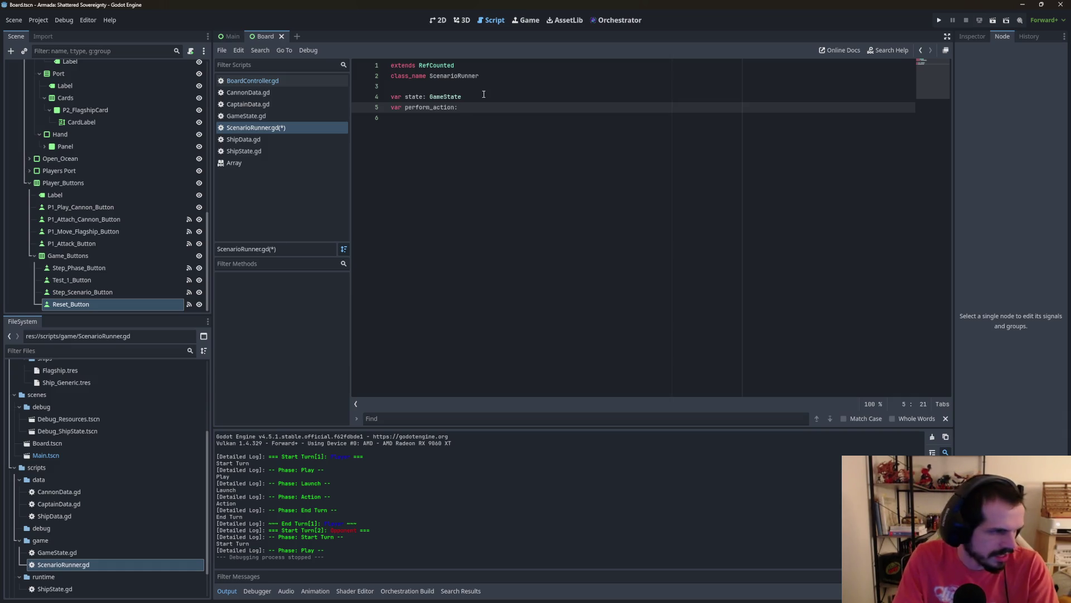
text(Callable)
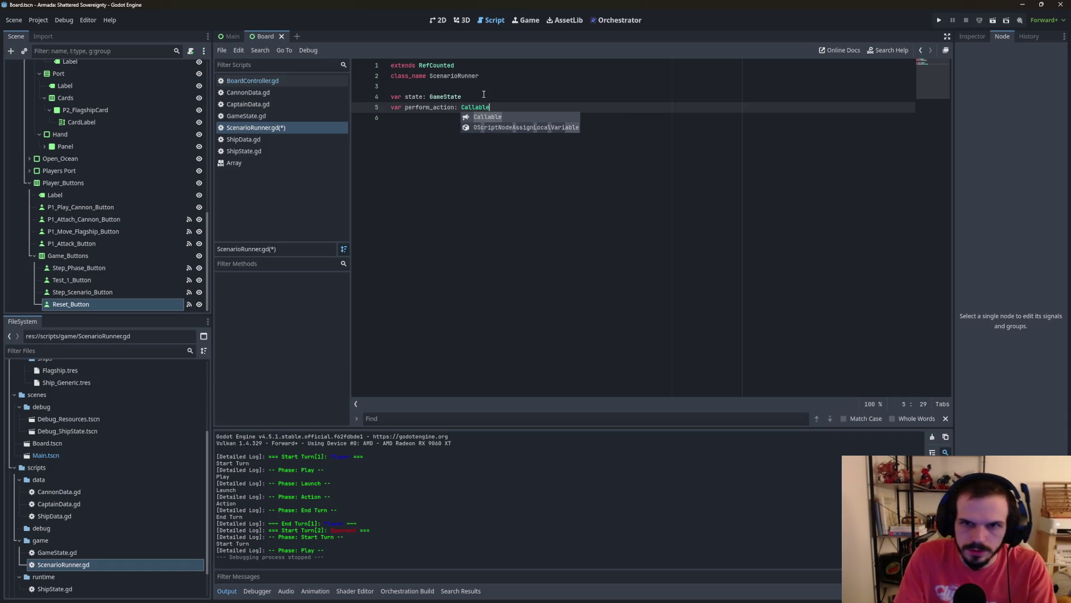
key(Return)
key(Return)
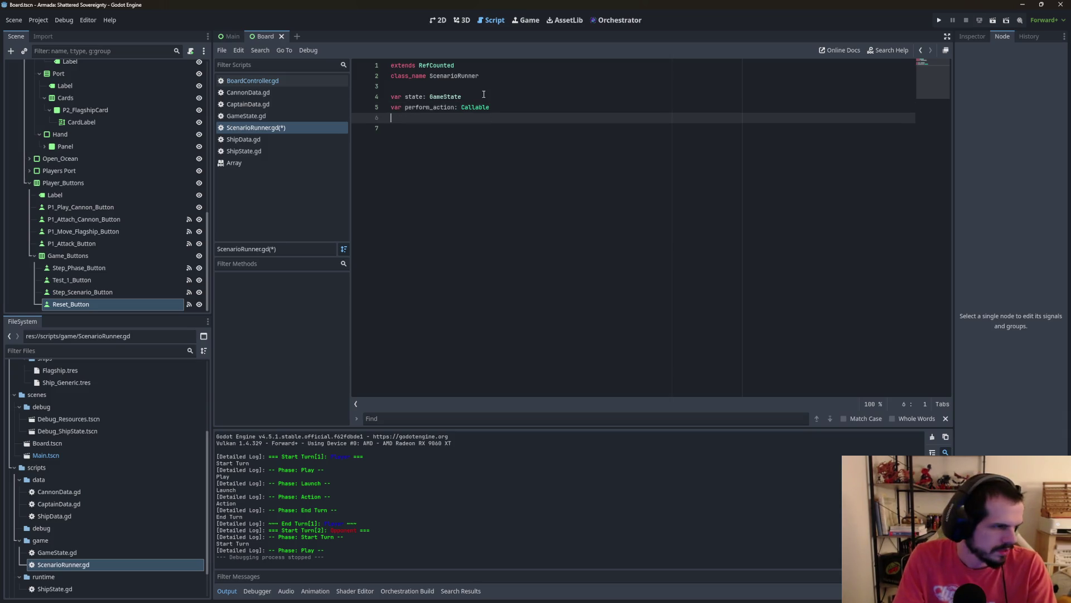
Step: Declare 'var steps: Array = []' and begin the step_index declaration starting at 0
text(var ste)
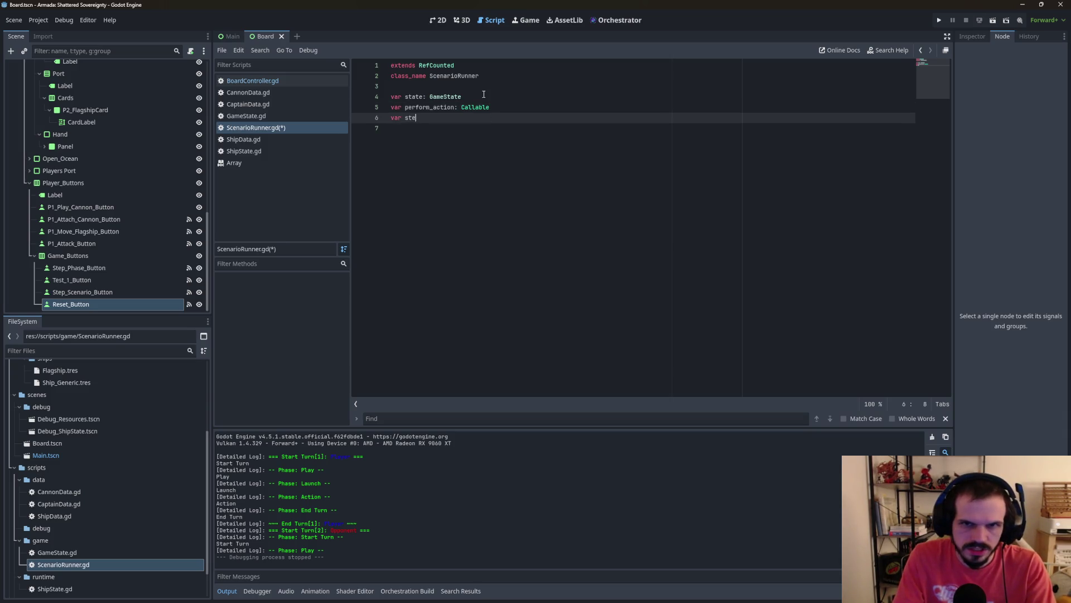
text(ps)
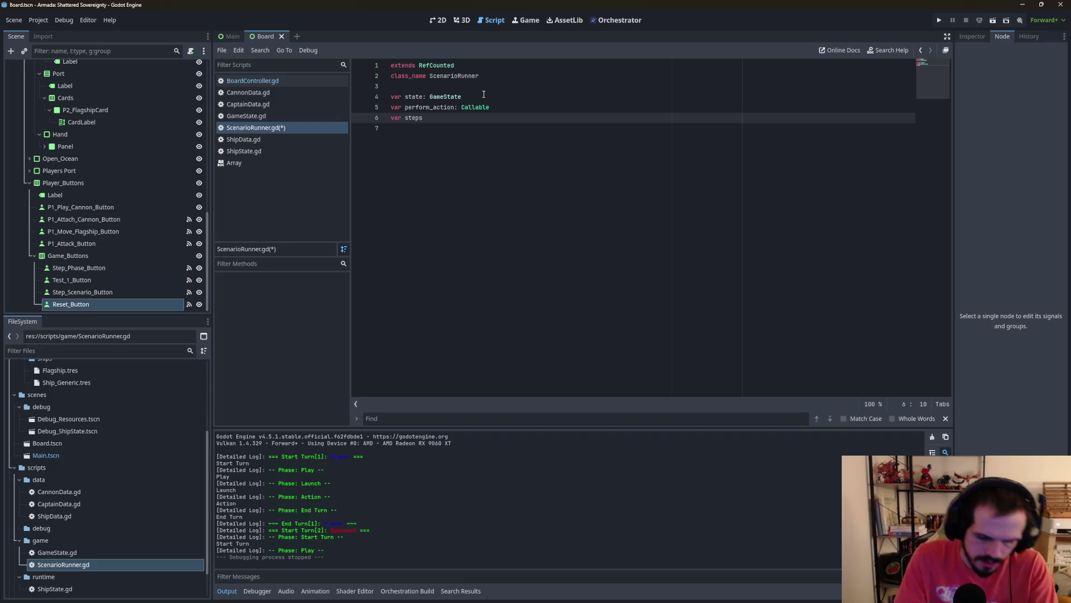
text(: Array)
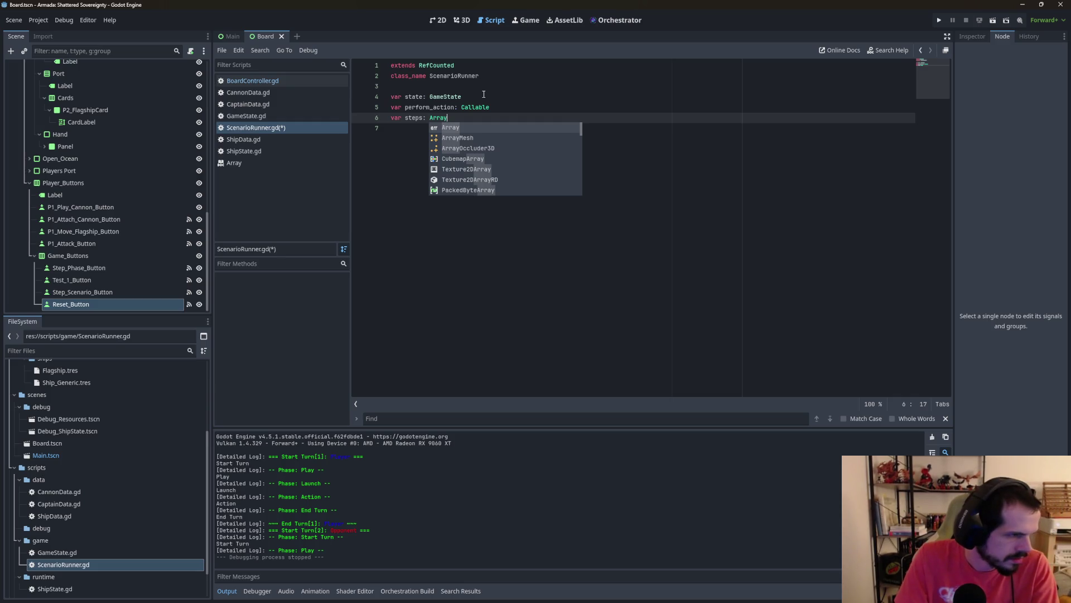
text( = [)
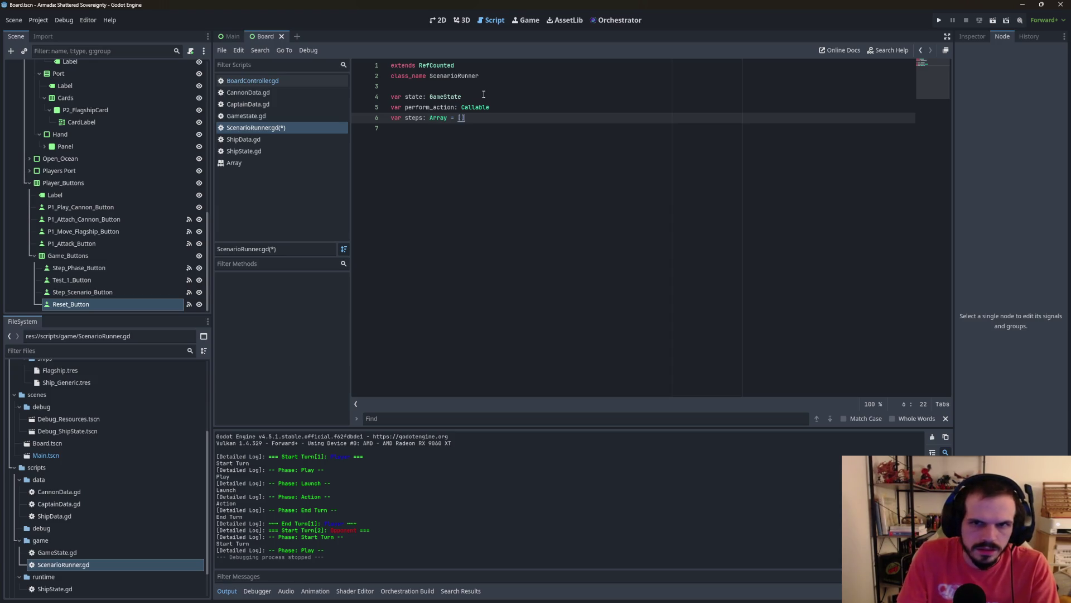
key(Return)
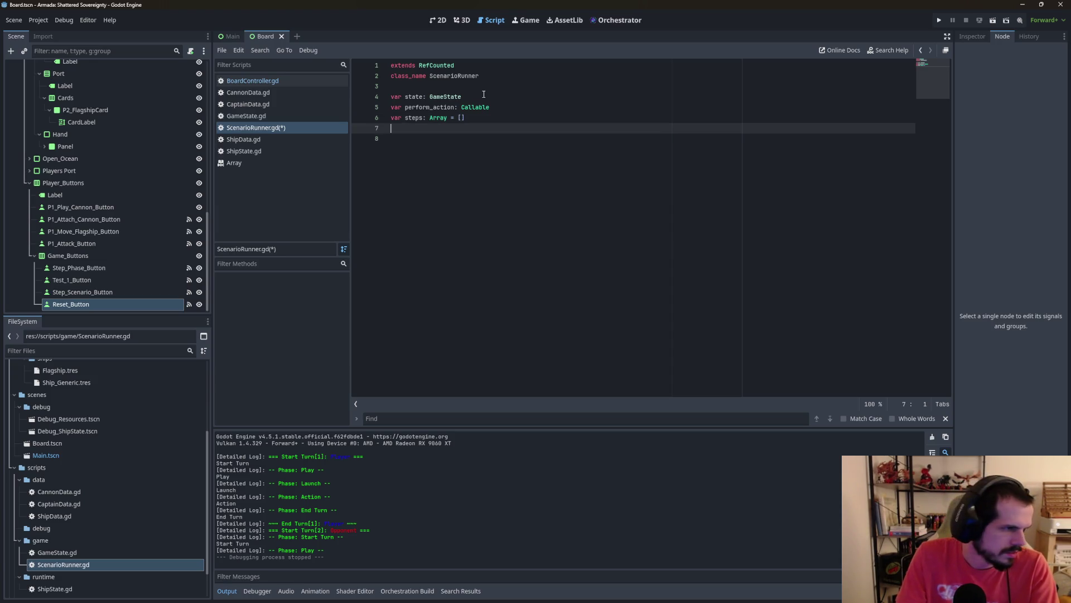
text(var s)
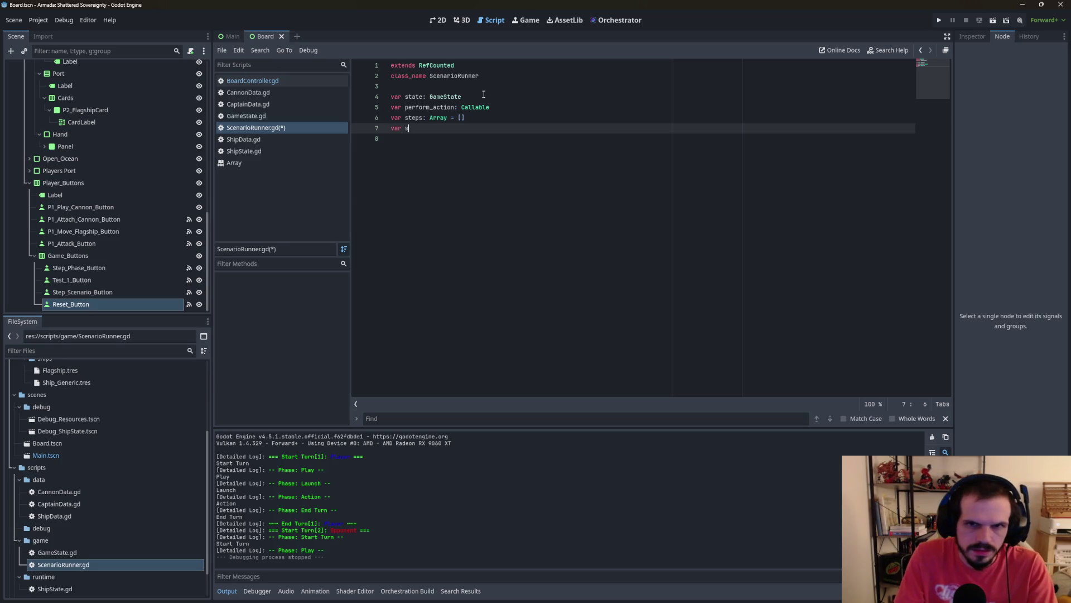
text(tep)
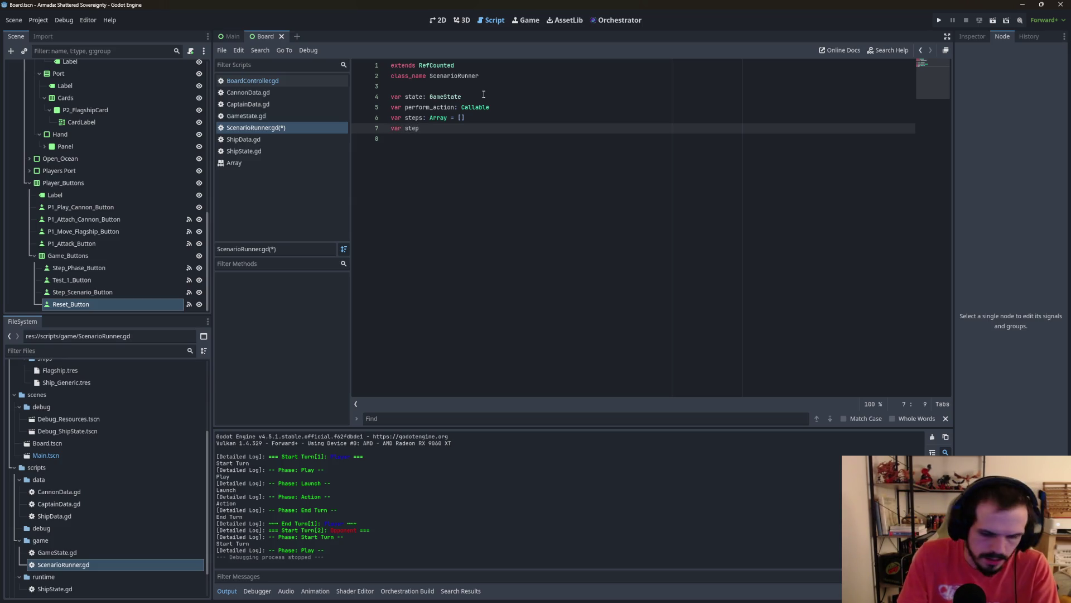
text(_index )
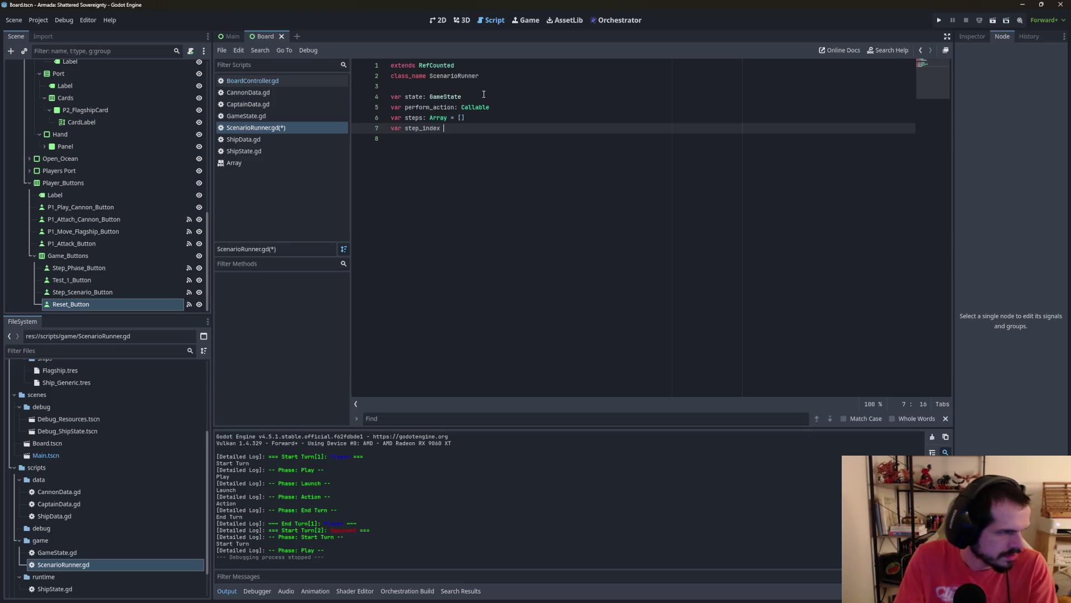
text(= -)
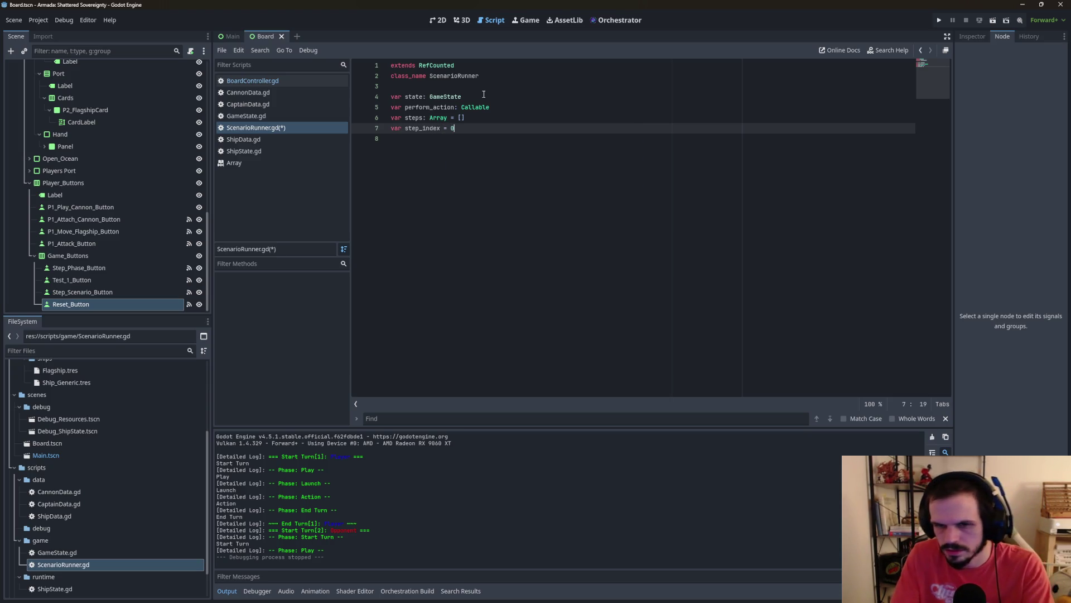
mouse_move(502, 601)
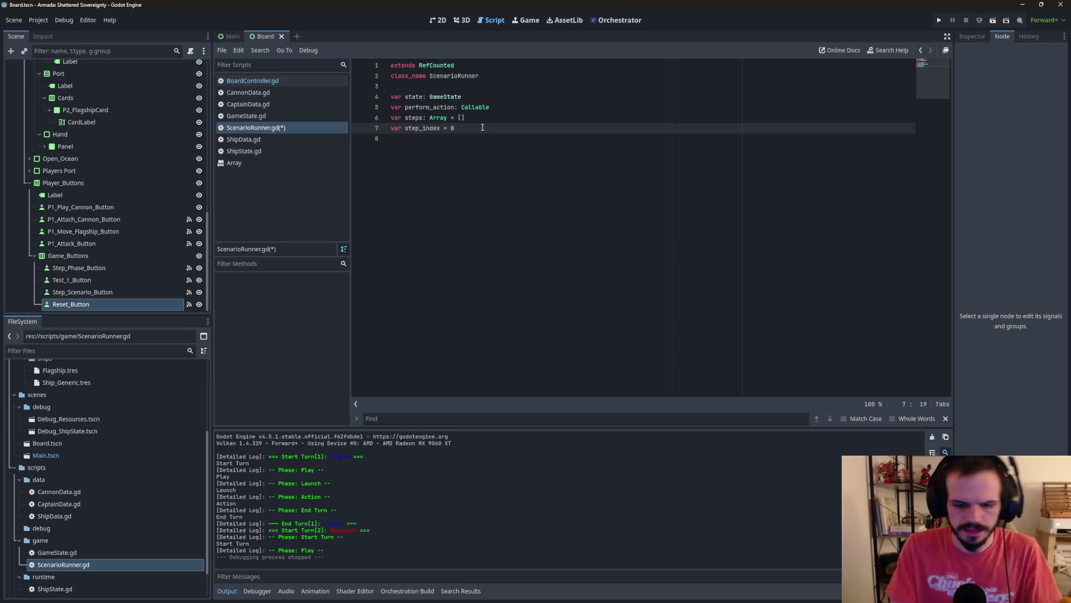
Step: Add 'var is_running: bool = false' below step_index, followed by a blank line
key(Return)
text(var )
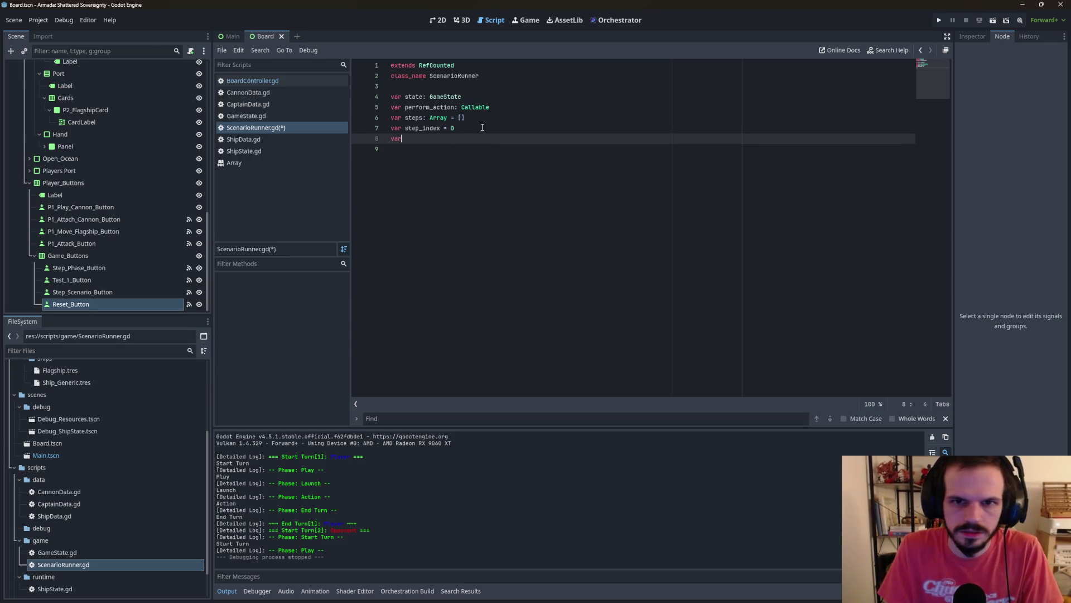
text(is_r)
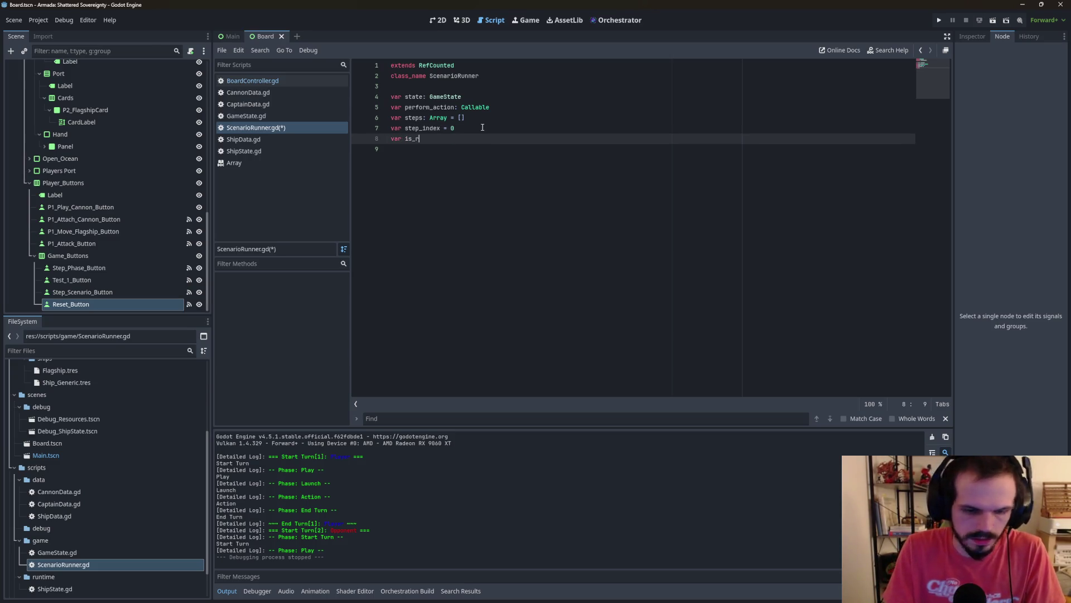
text(unning: )
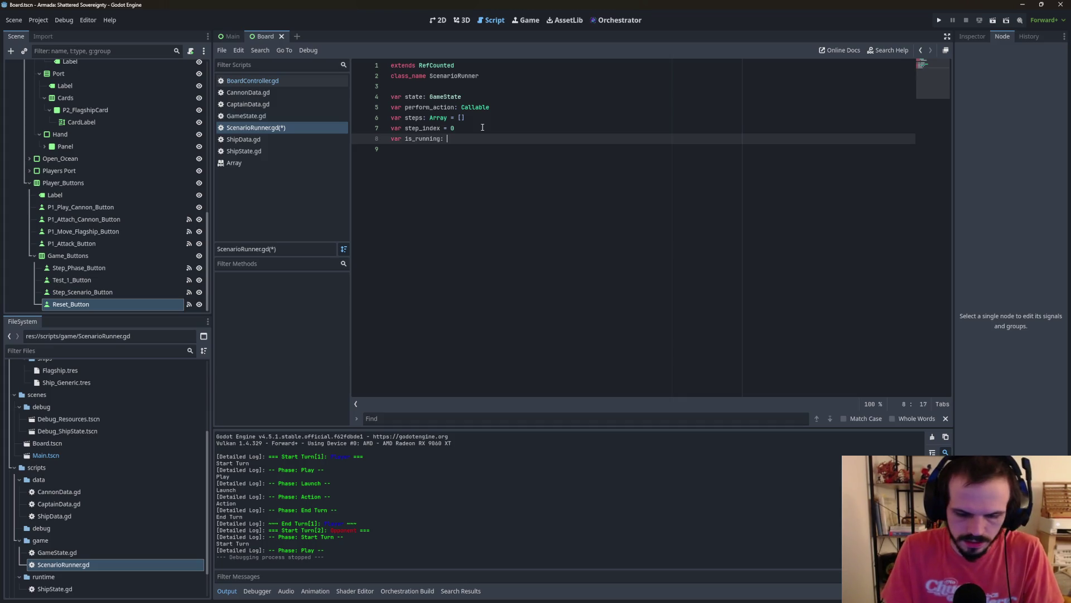
text(bool = fal)
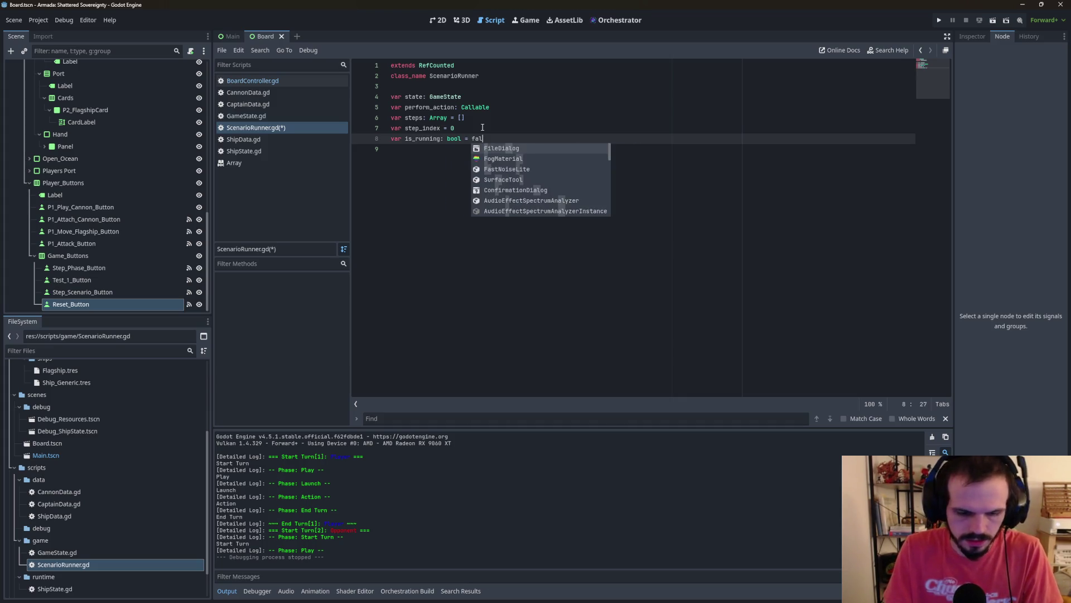
text(se)
key(Return)
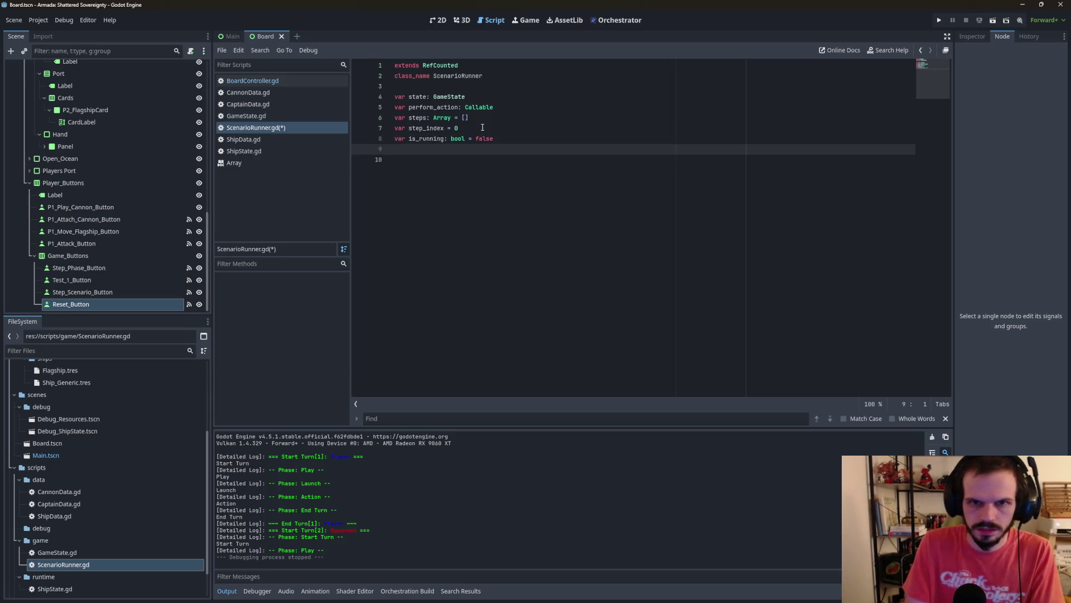
key(Return)
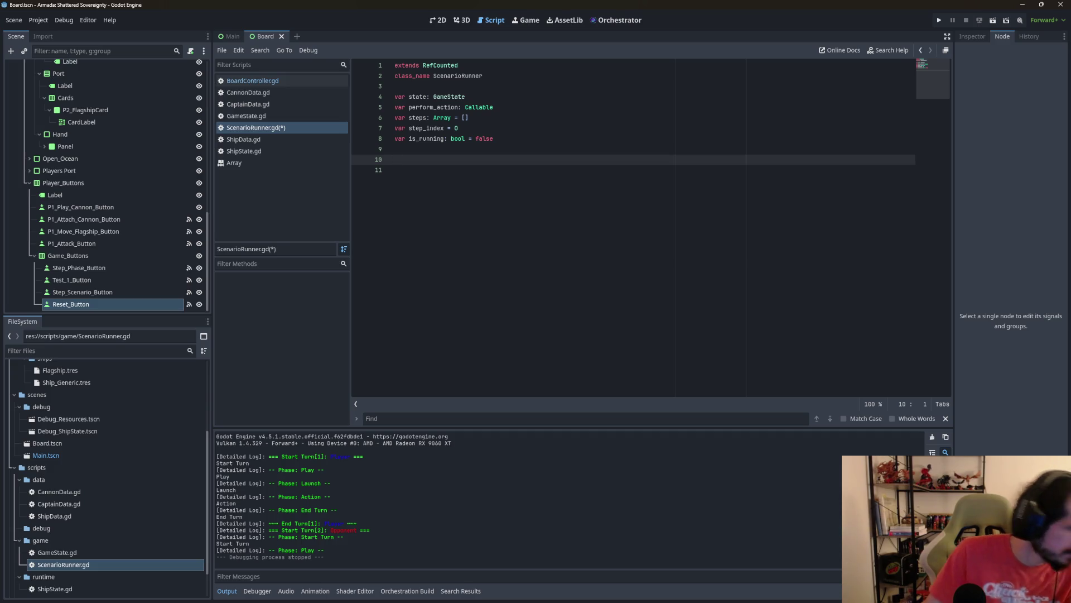
Step: Write the signature 'func setup(p_state: GameState, p_perform_action: Callable) -> void:'
text(func )
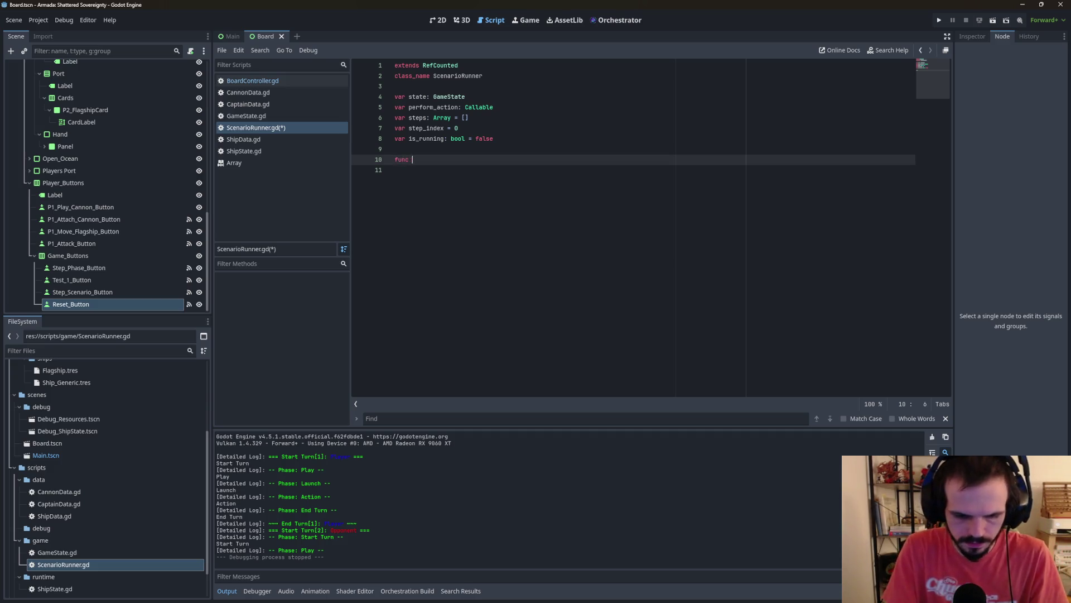
text(setup)
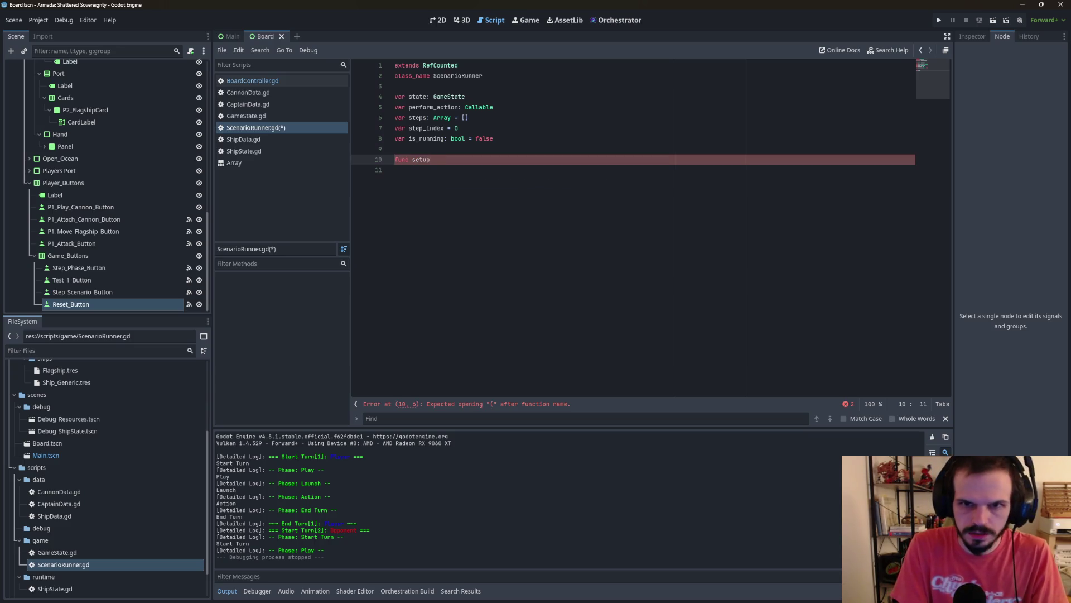
text(()
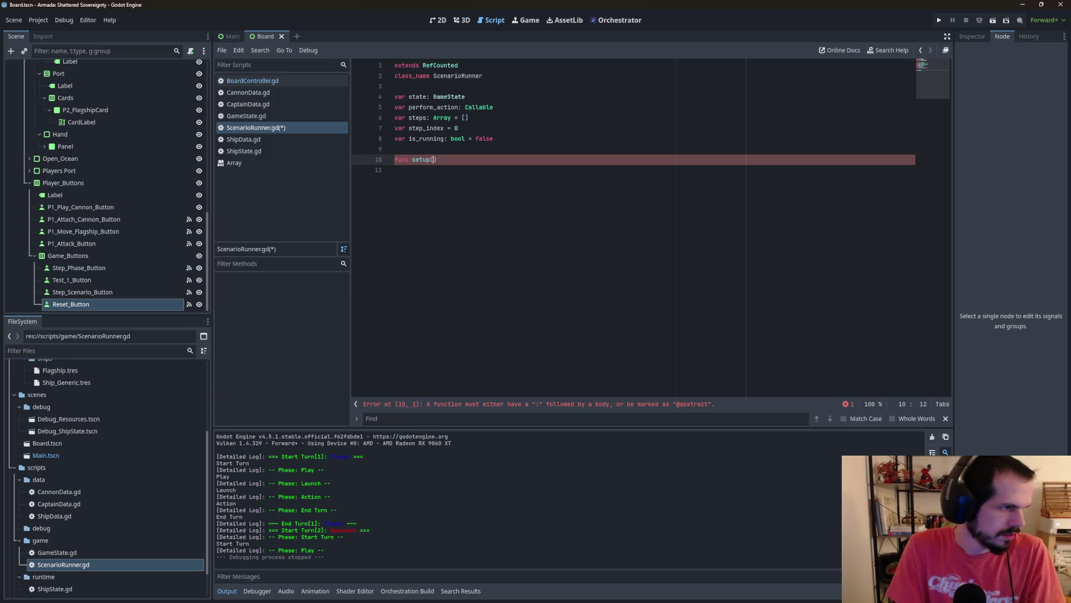
text(p_state)
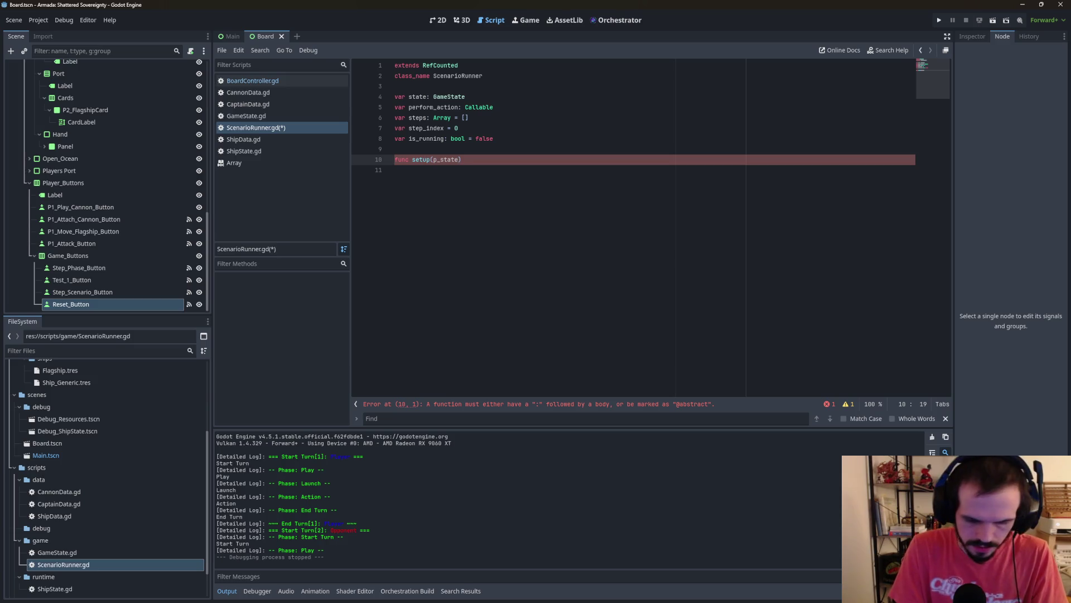
text(: GameState)
key(Return)
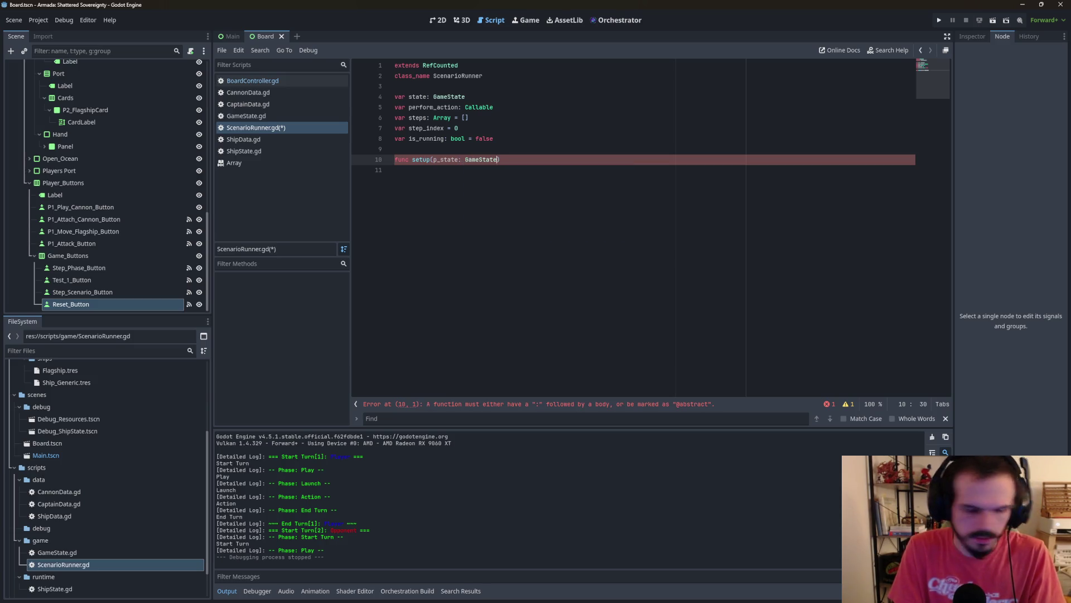
text(, p_)
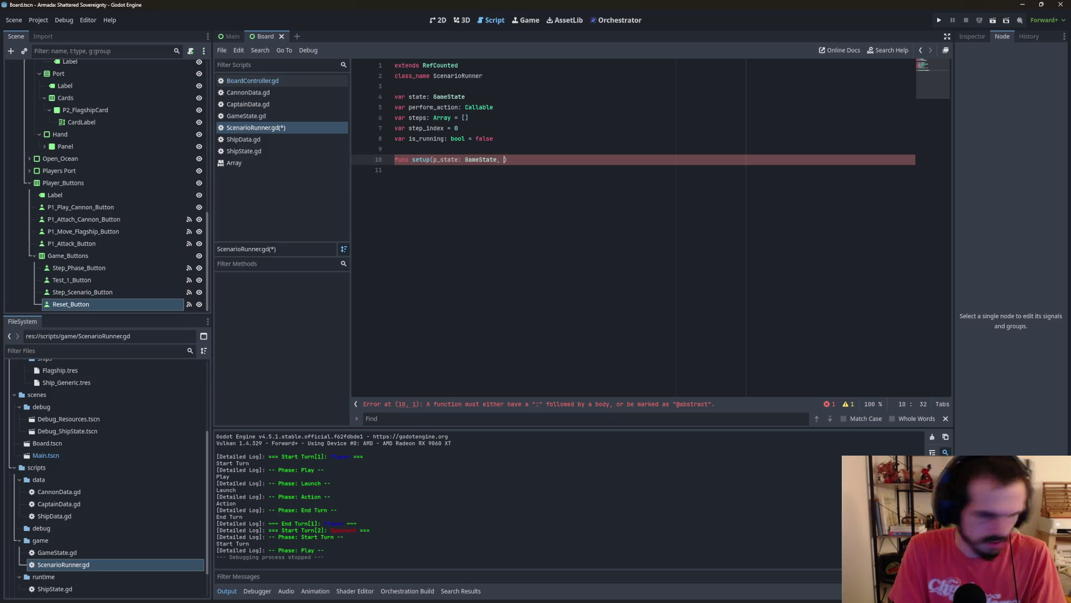
text(per)
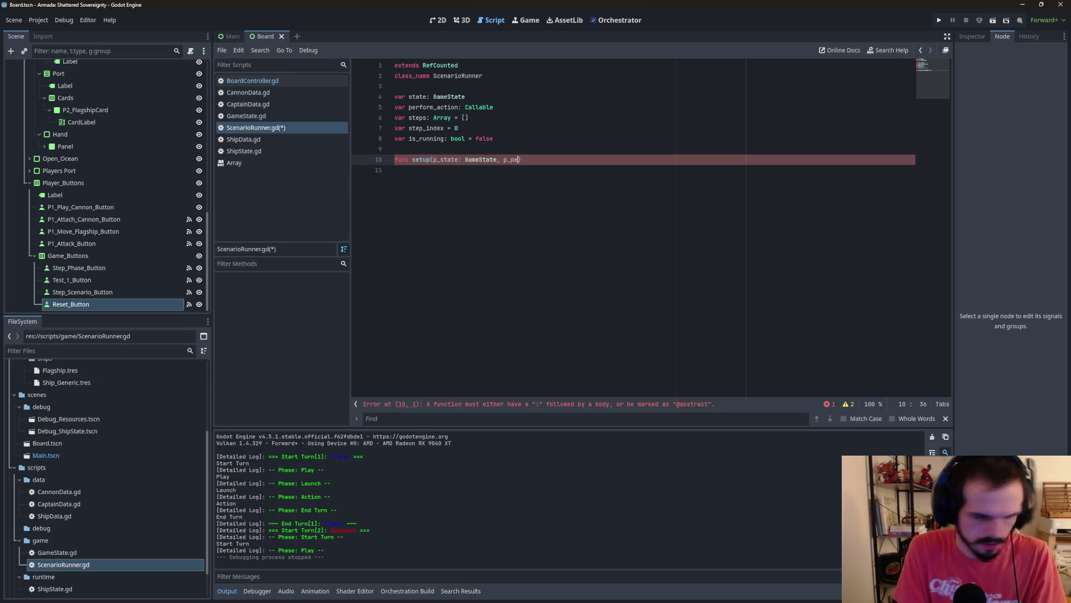
text(form_acti)
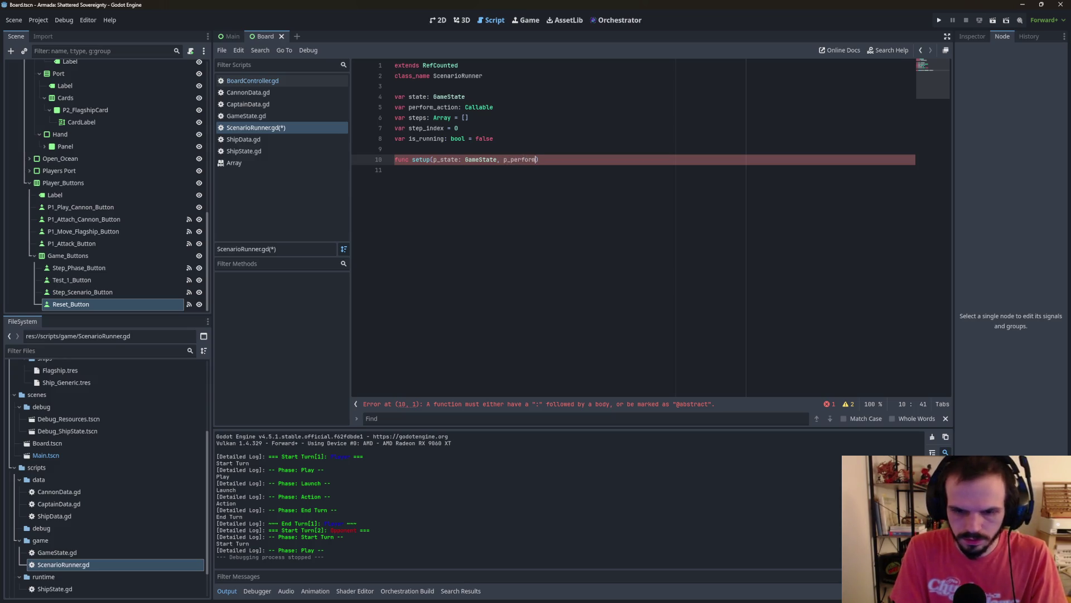
text(on: )
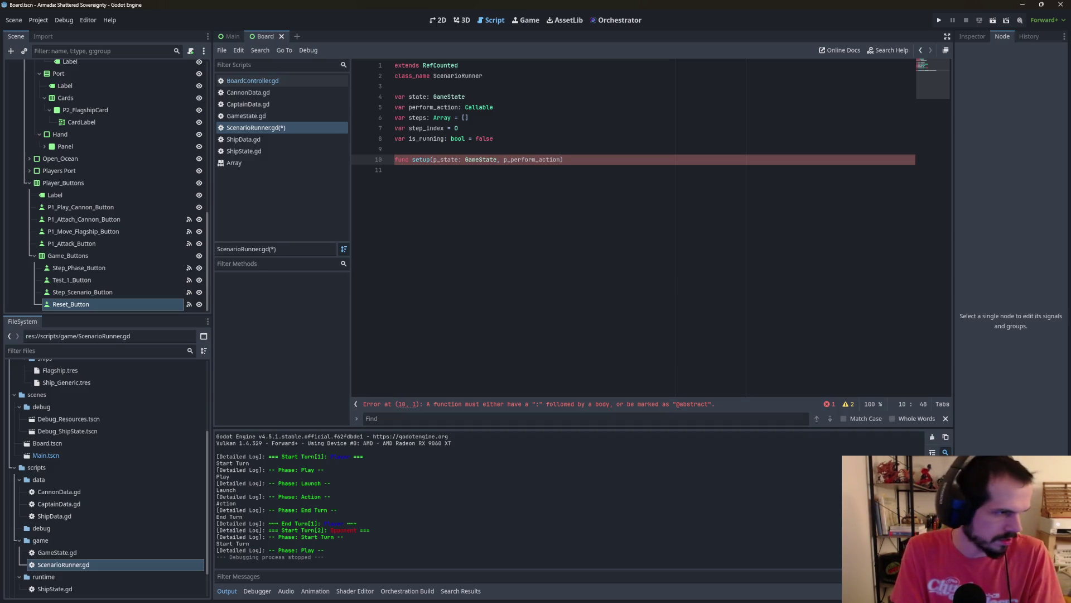
text(Cal)
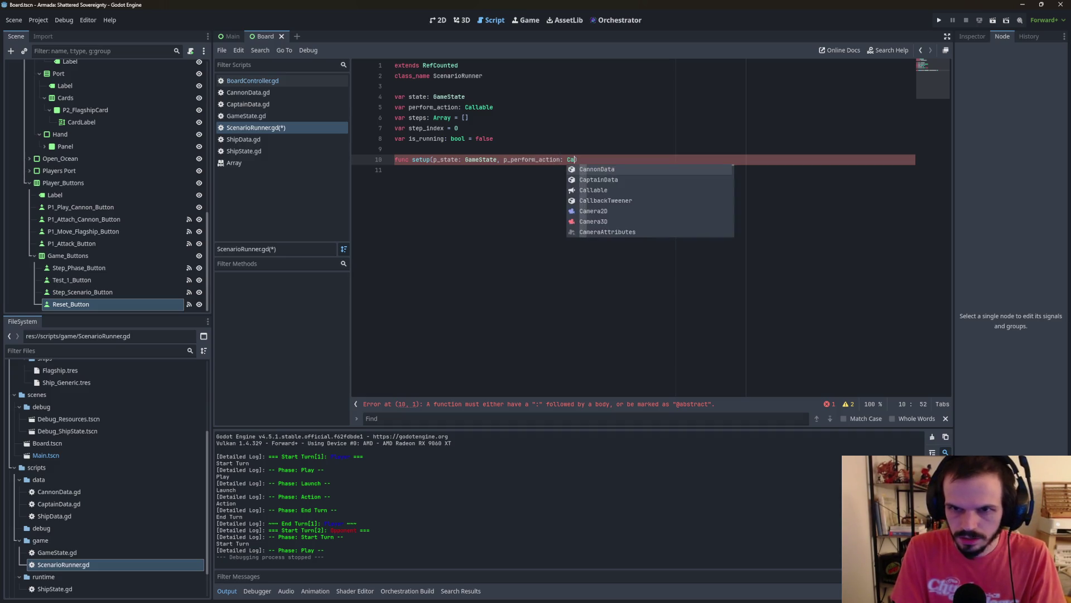
key(Return)
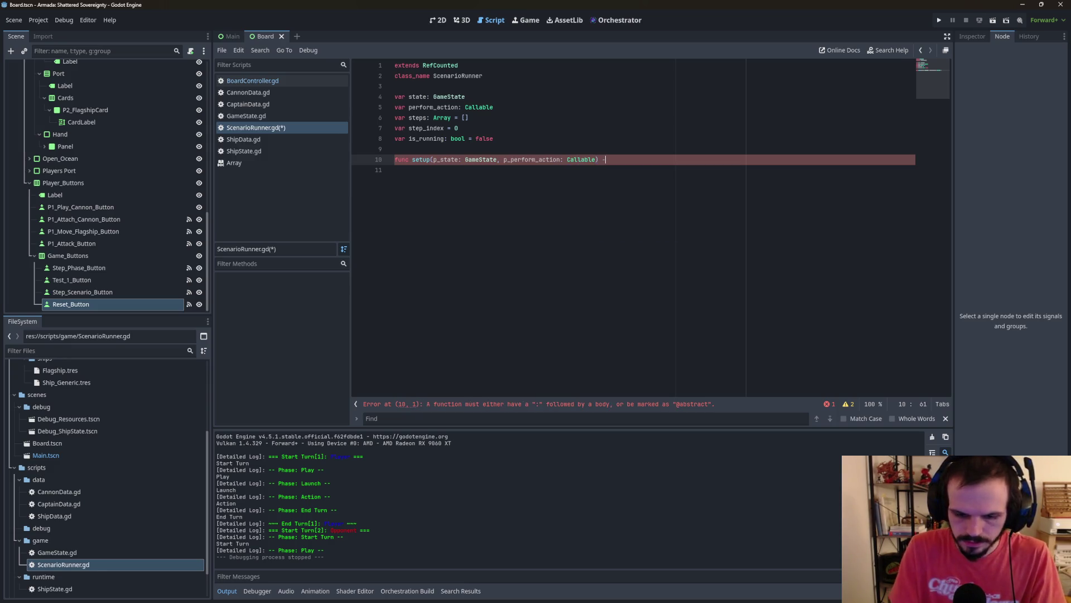
text(void)
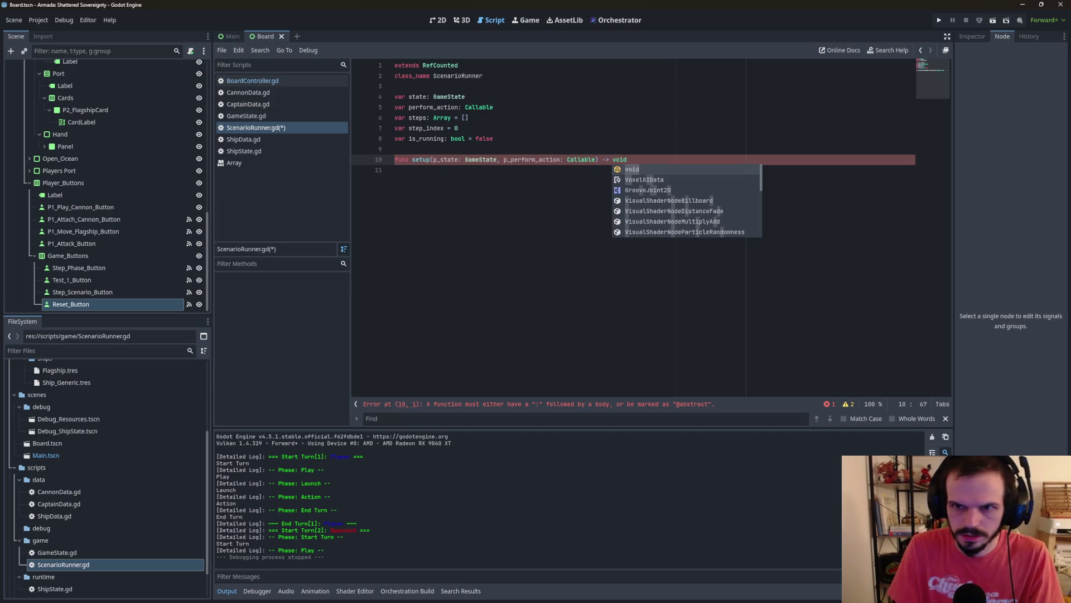
text(:)
key(Return)
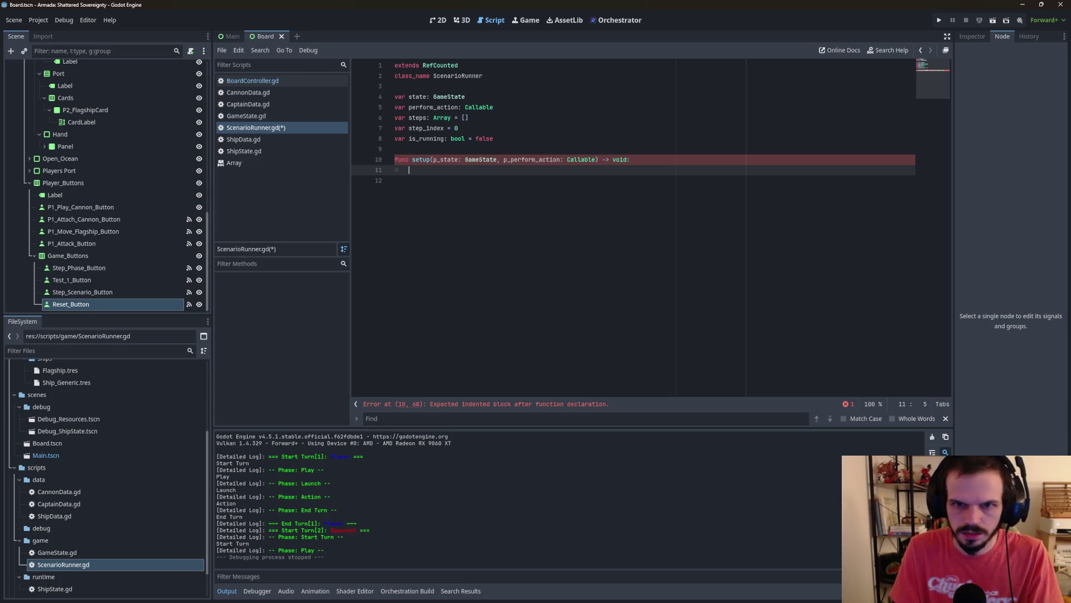
Step: In the setup body, assign state = p_state and perform_action = p_perform_action
text(st)
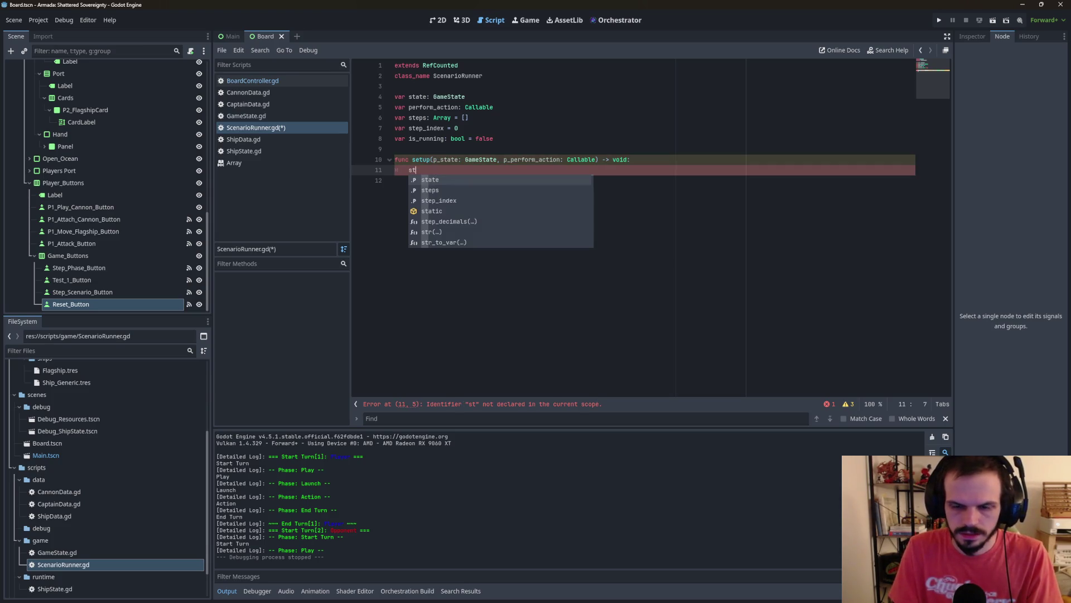
key(Return)
text(= p)
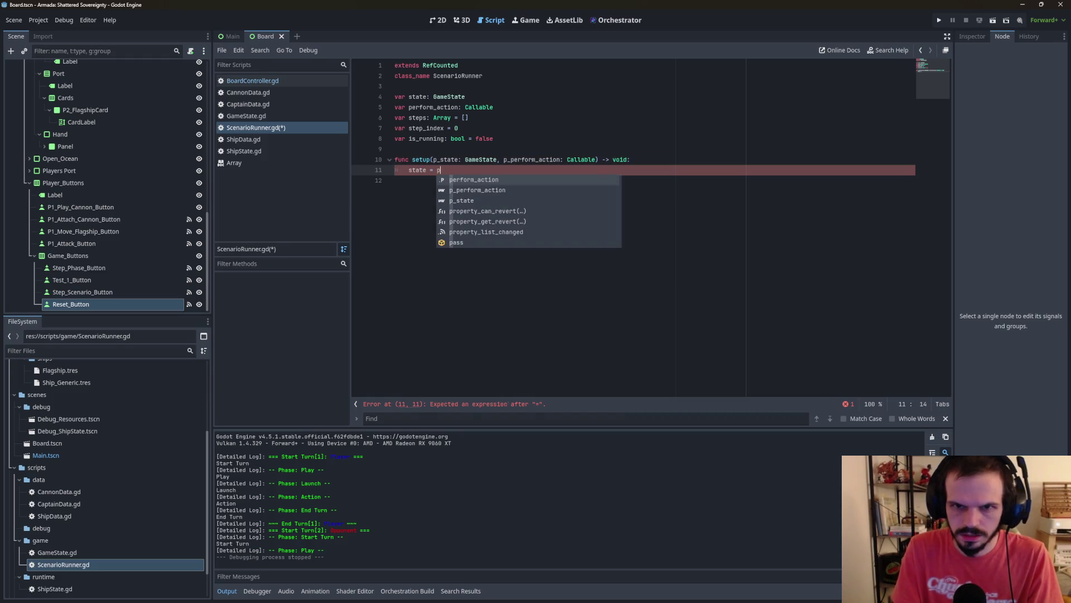
key(Down)
key(Down)
key(Return)
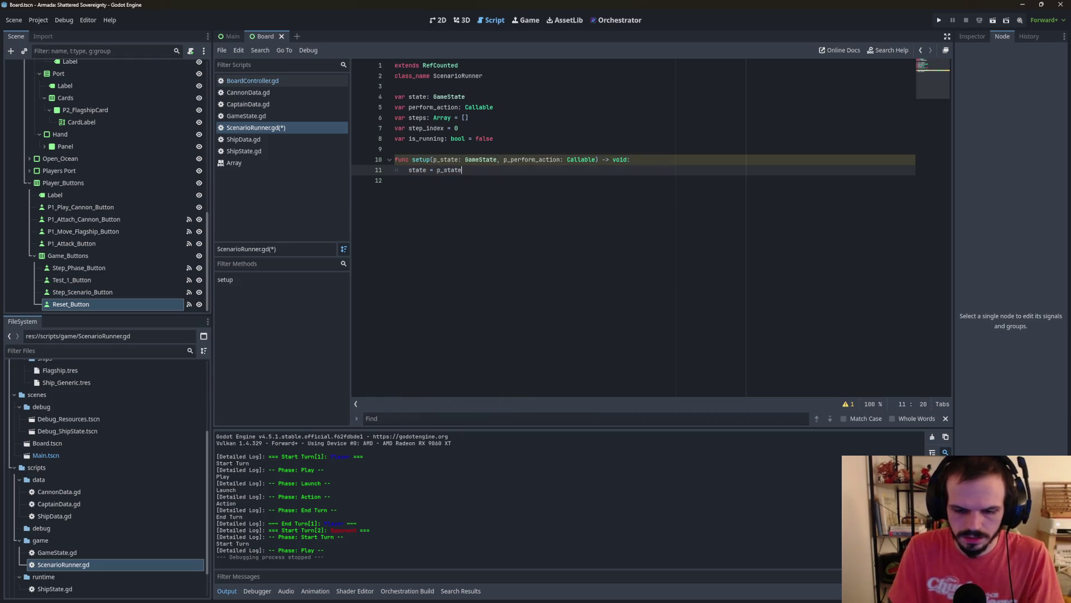
key(Return)
text(p)
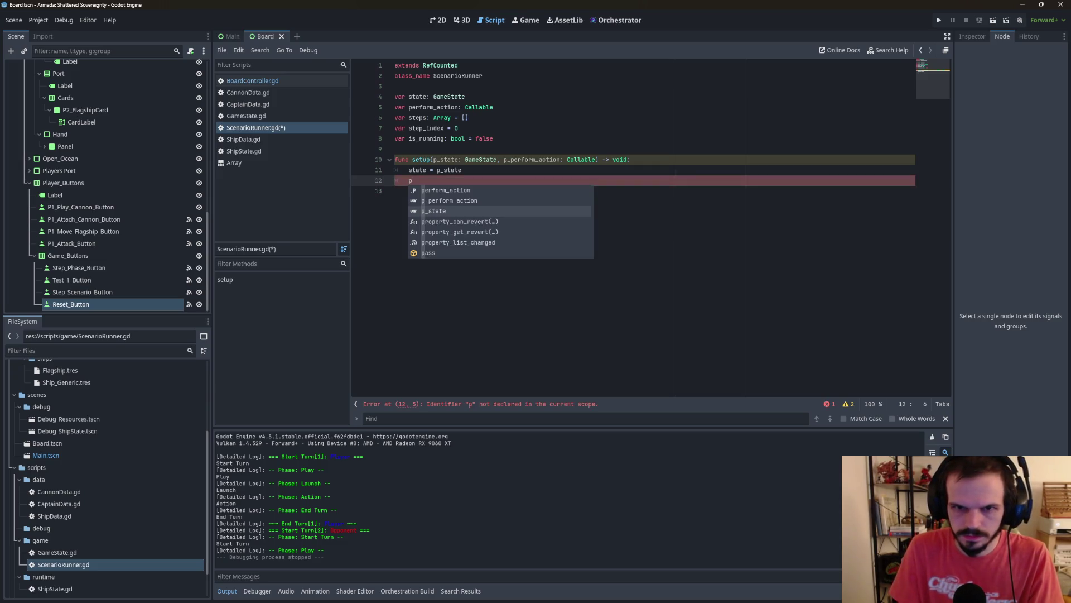
key(Up)
key(Up)
key(Return)
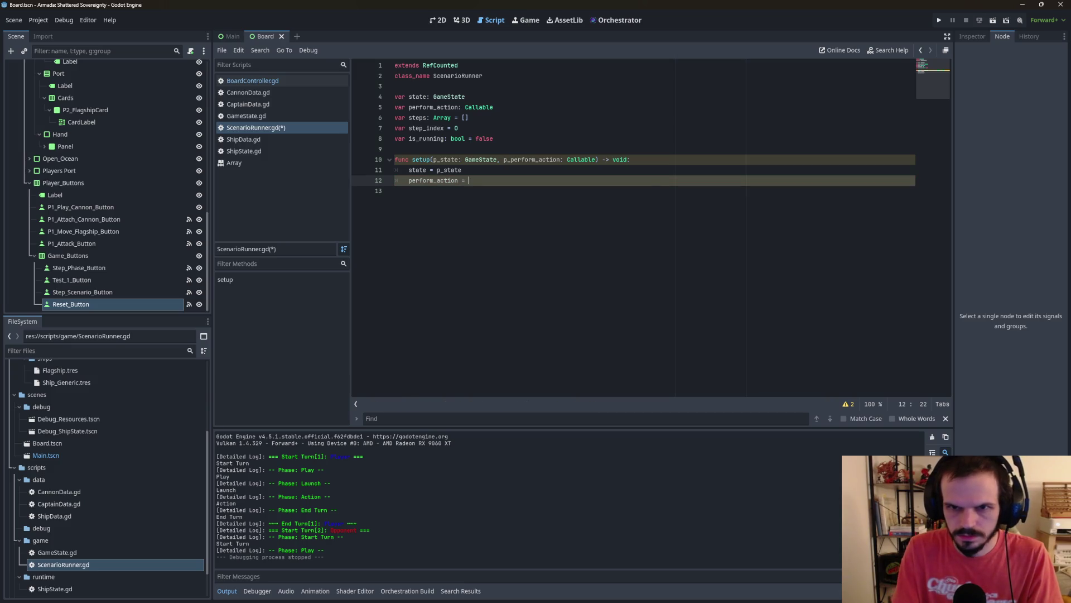
text(p)
key(Down)
key(Return)
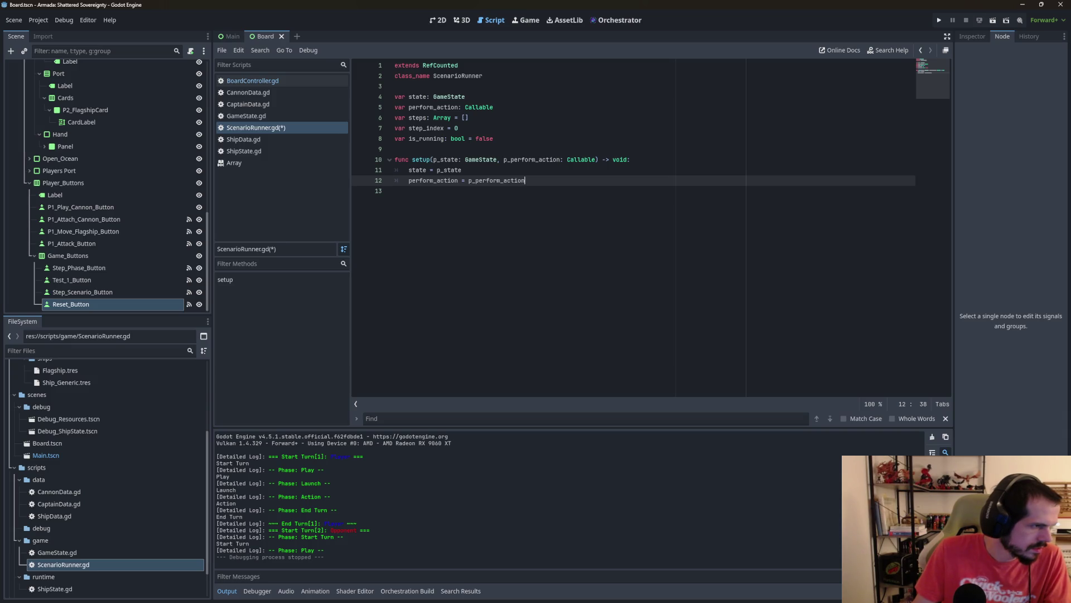
Step: Add 'func run_next_step() -> bool:' starting with an 'if state == null: return false' guard
click(397, 190)
key(Return)
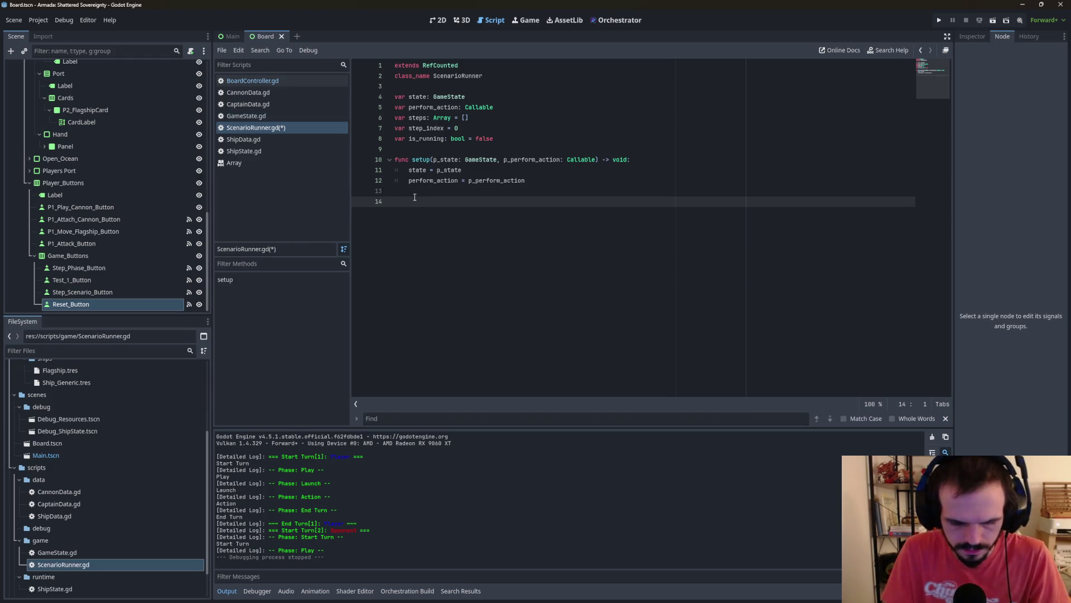
text(func )
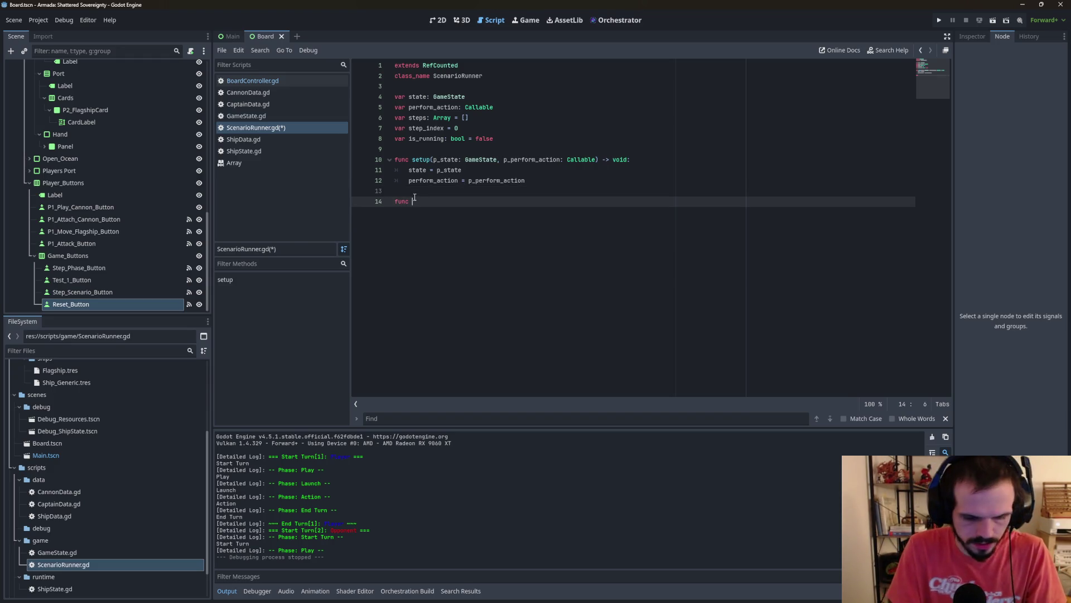
text(run)
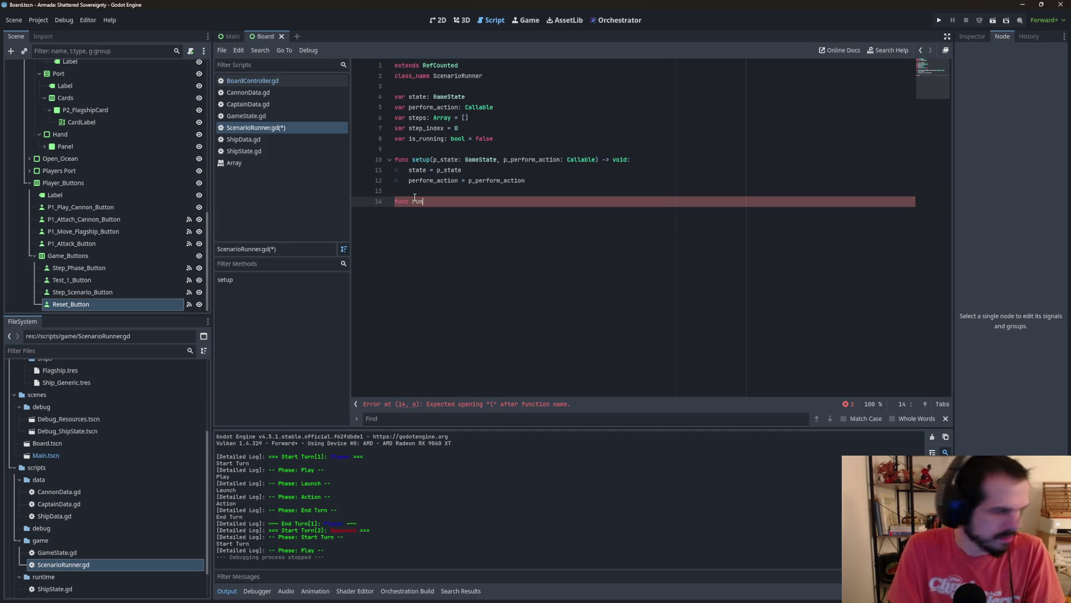
text(_next_)
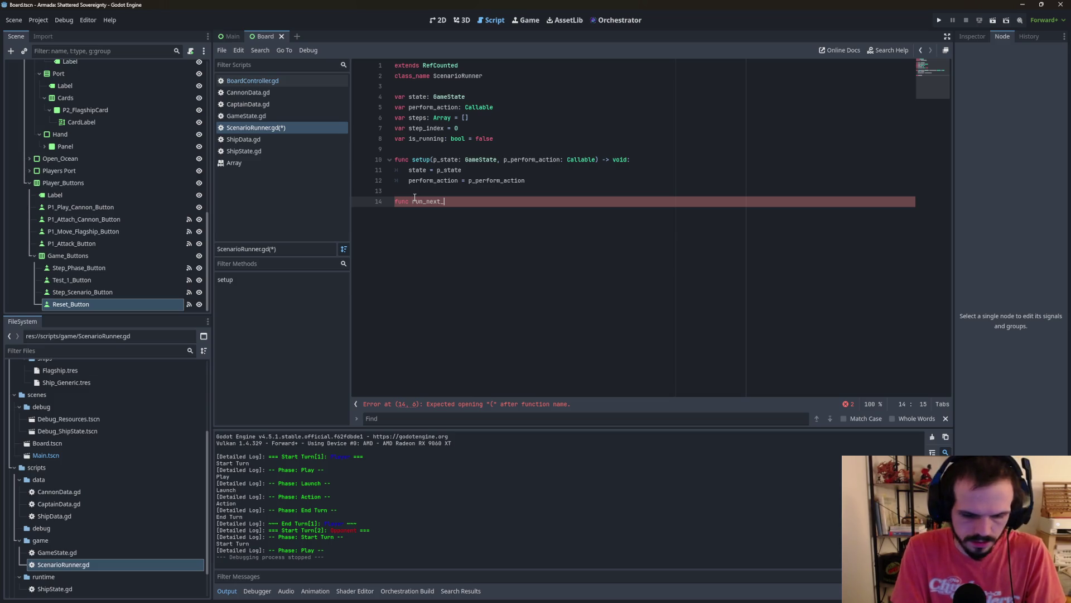
text(step)
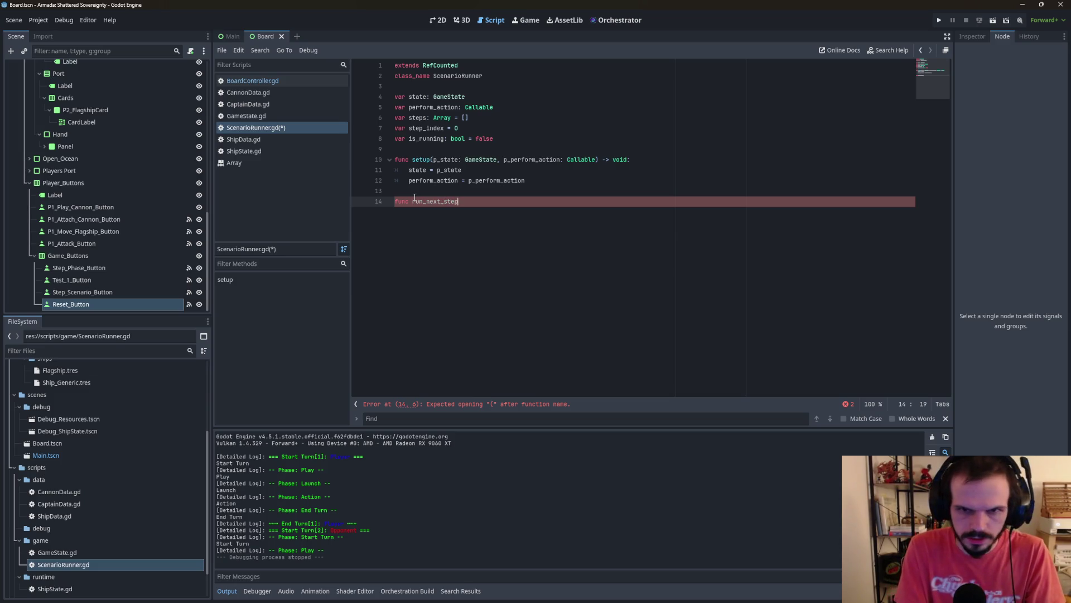
text(() -> )
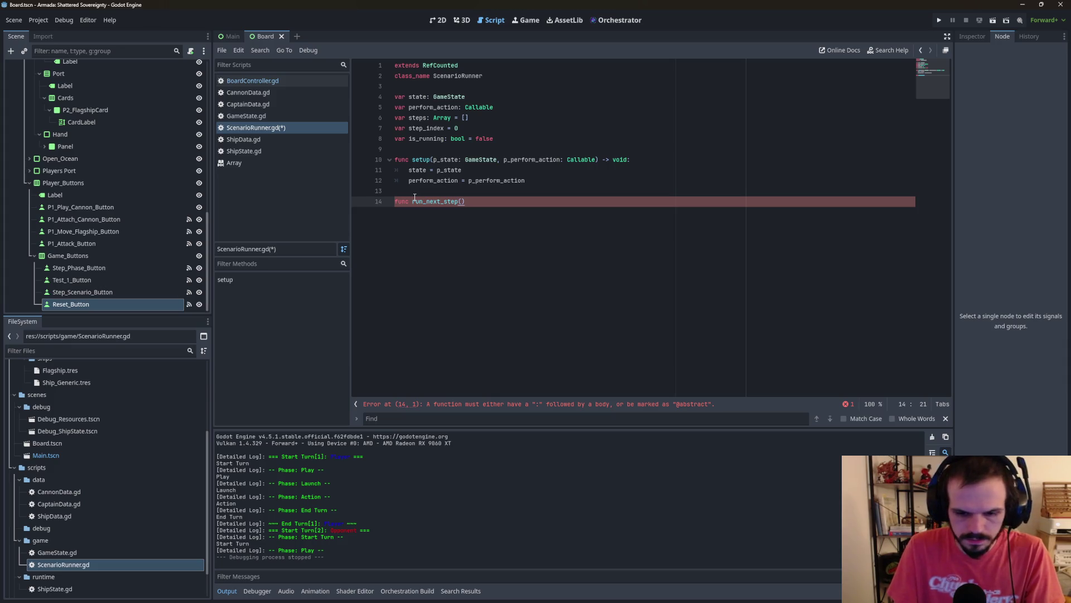
text(bool:)
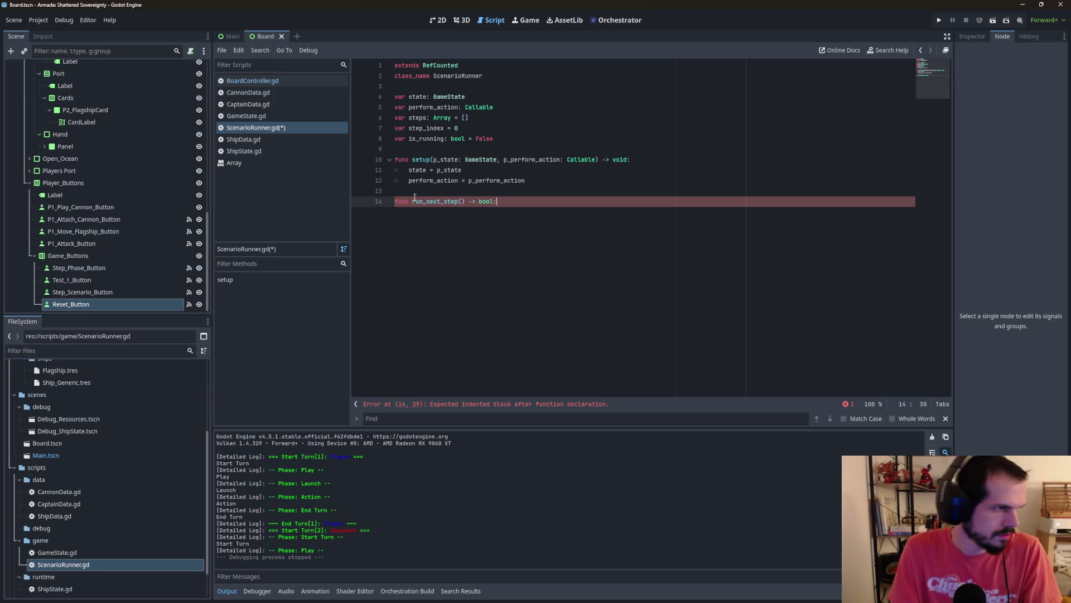
key(Return)
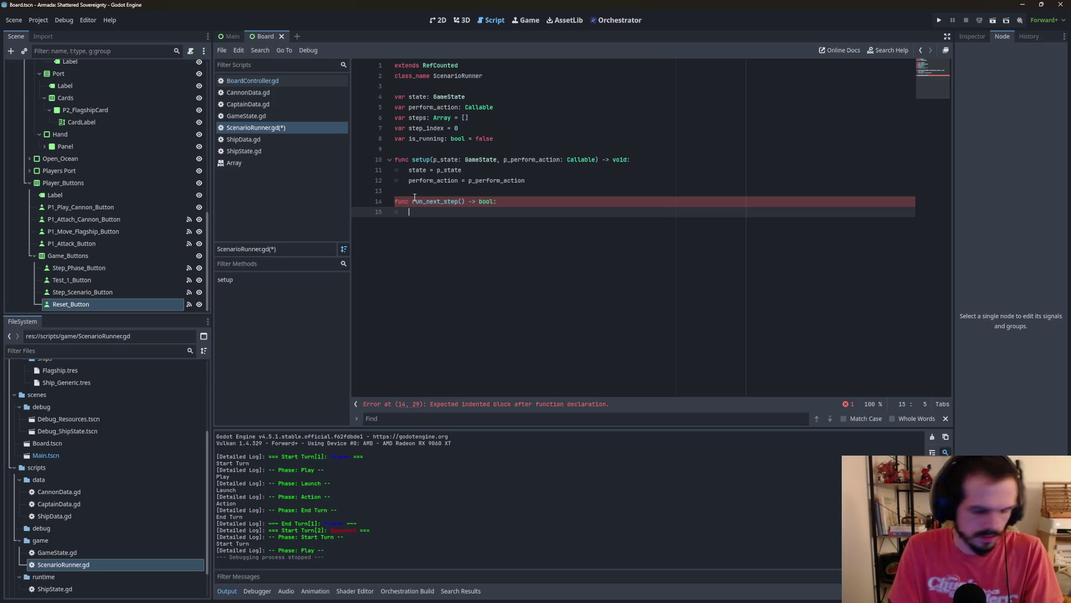
text(if)
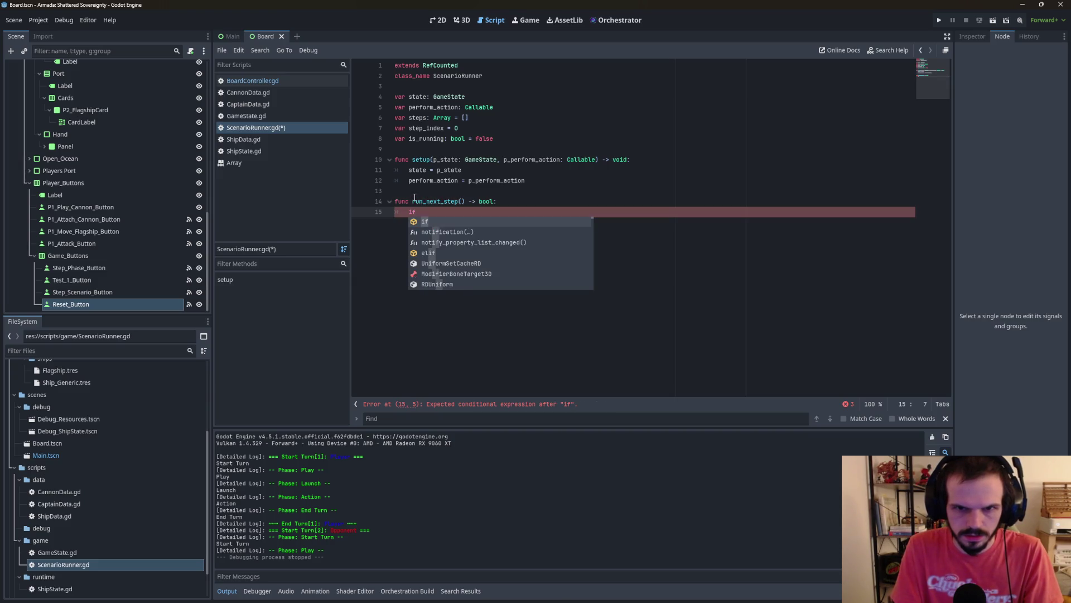
text( st)
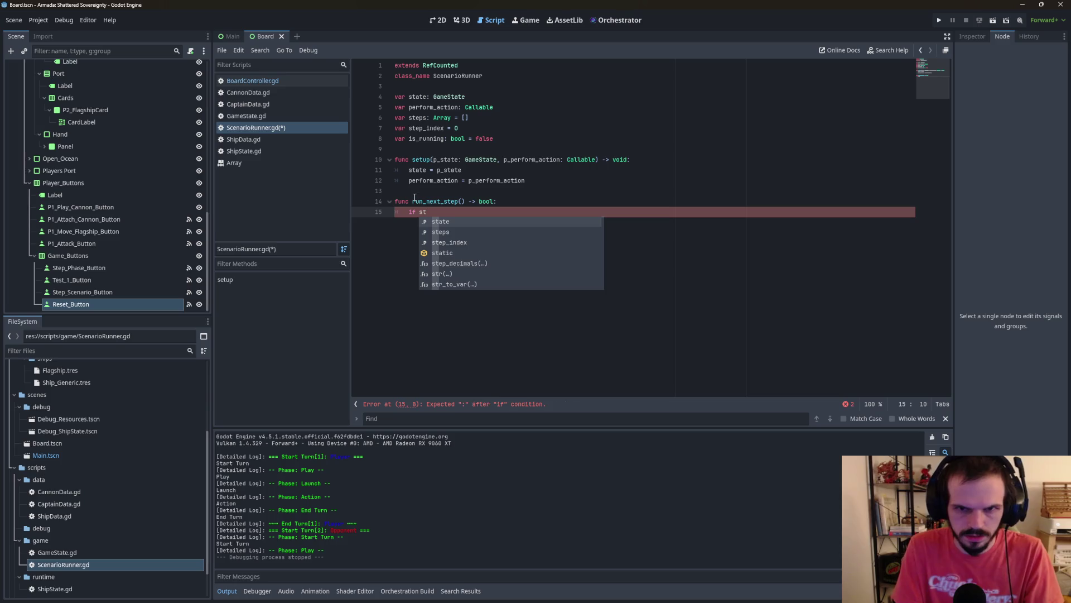
text(ate =)
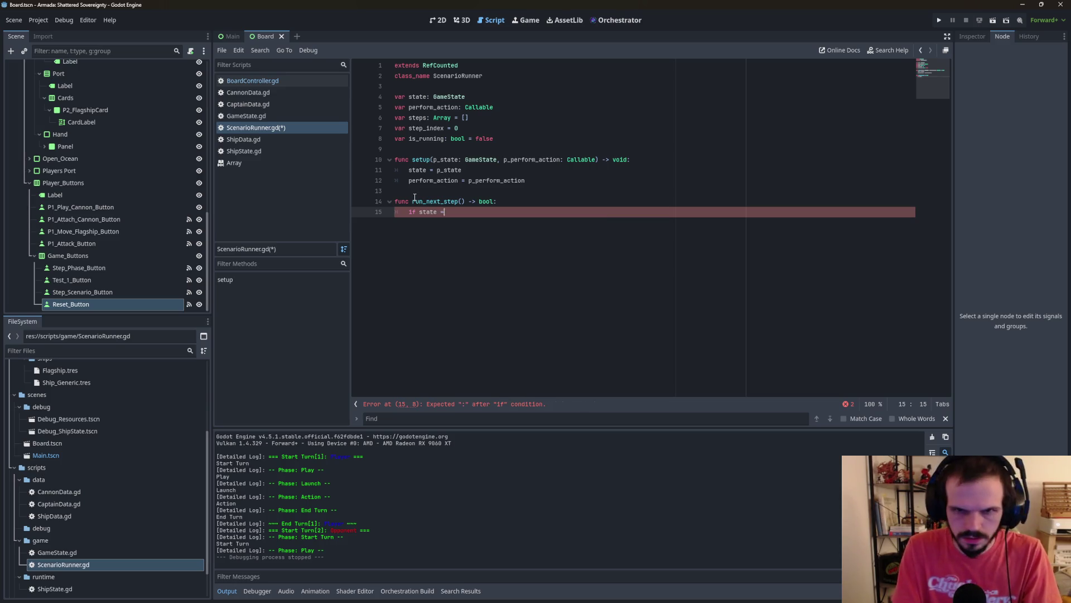
text(= null:)
key(Return)
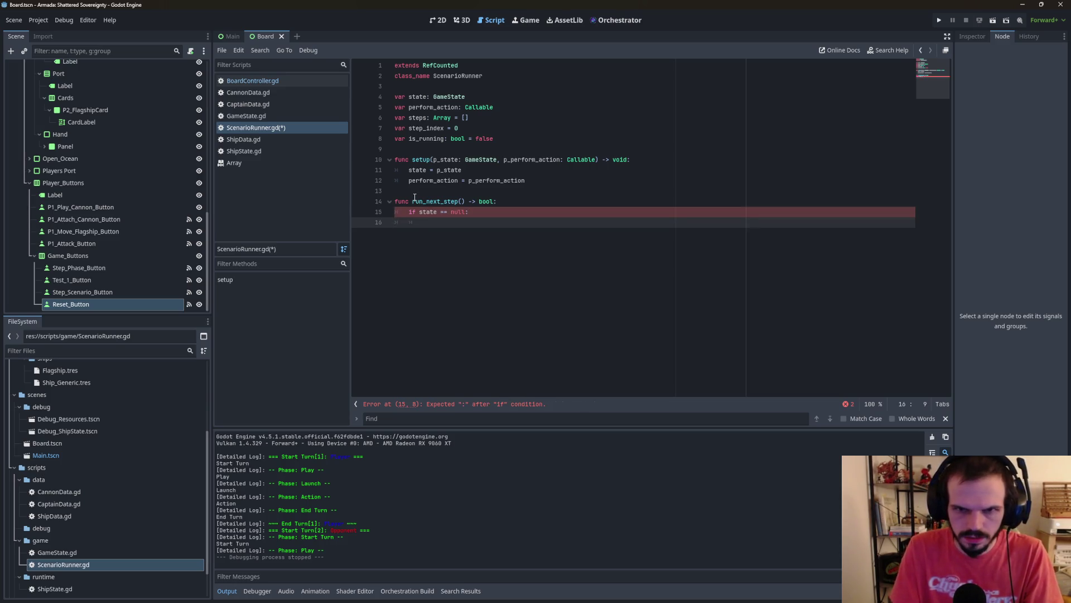
text(return )
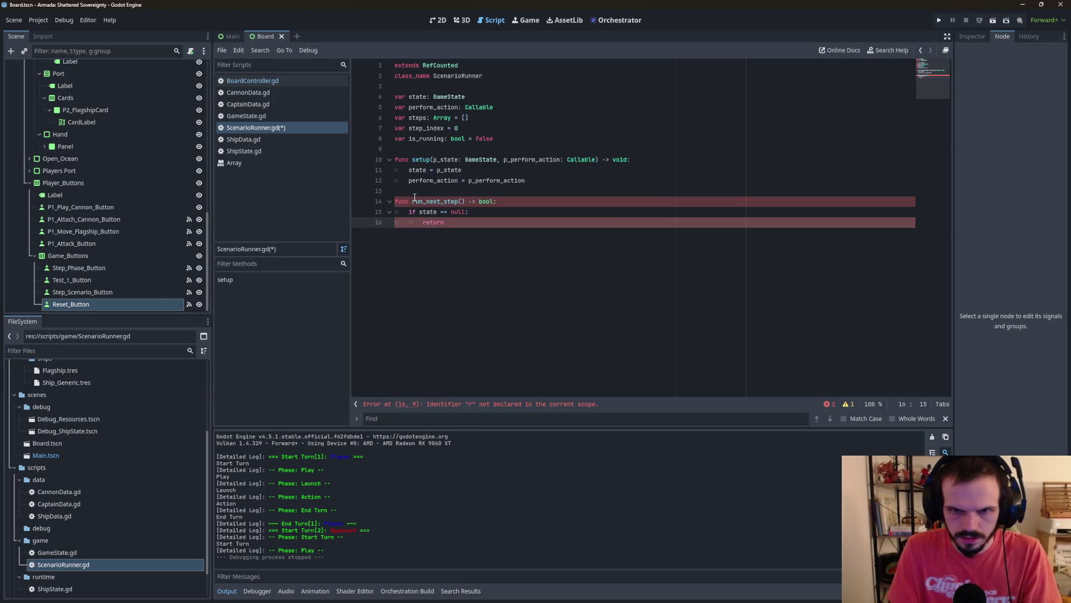
text(false)
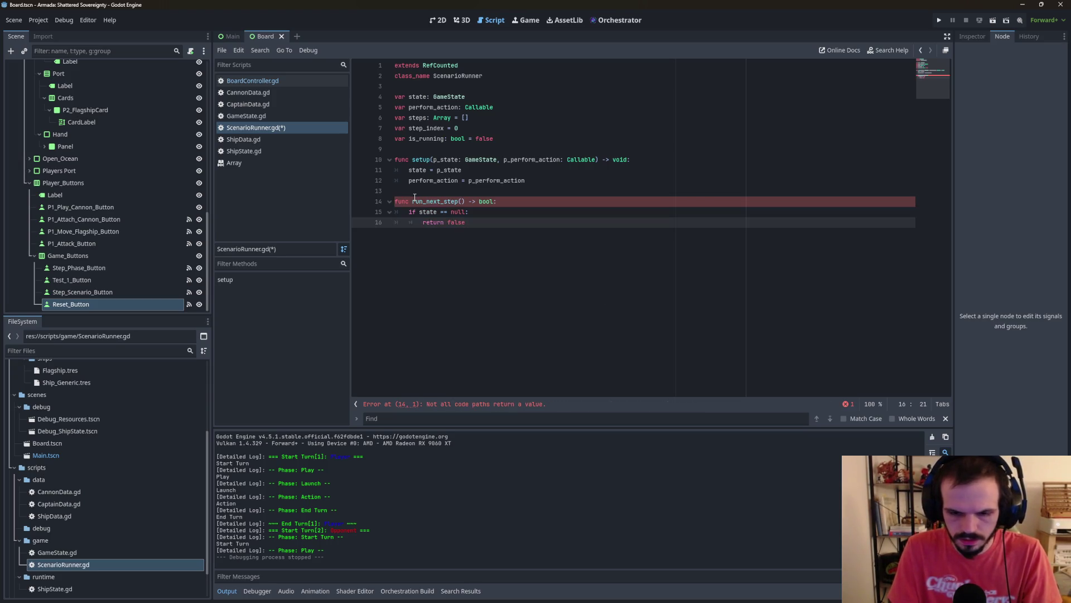
key(Return)
key(BackSpace)
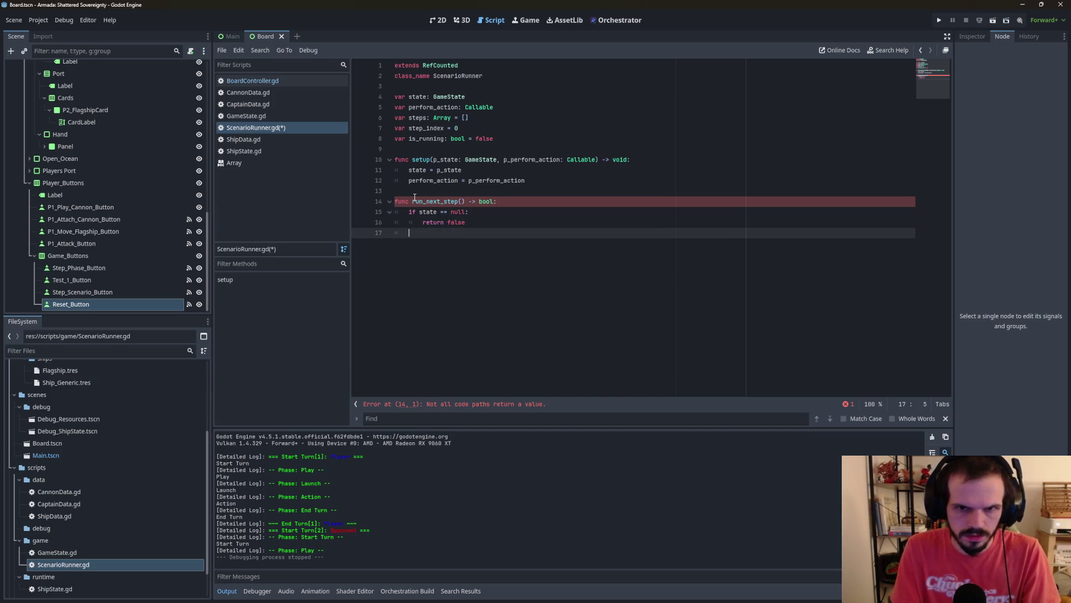
Step: Add an 'if state.game_over: return false' guard to run_next_step
text(if sta)
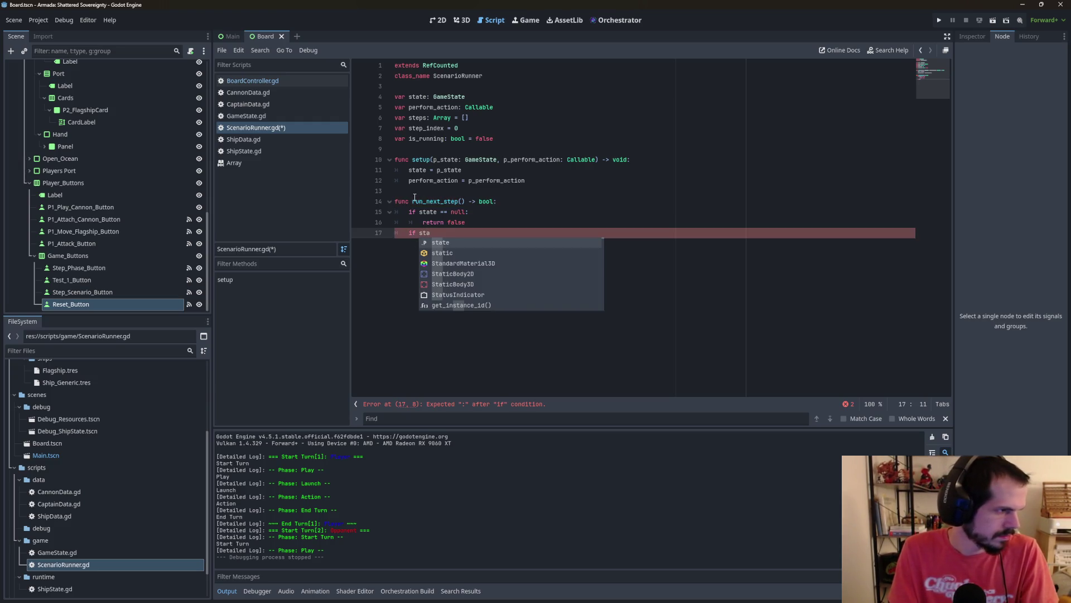
key(BackSpace)
key(BackSpace)
key(BackSpace)
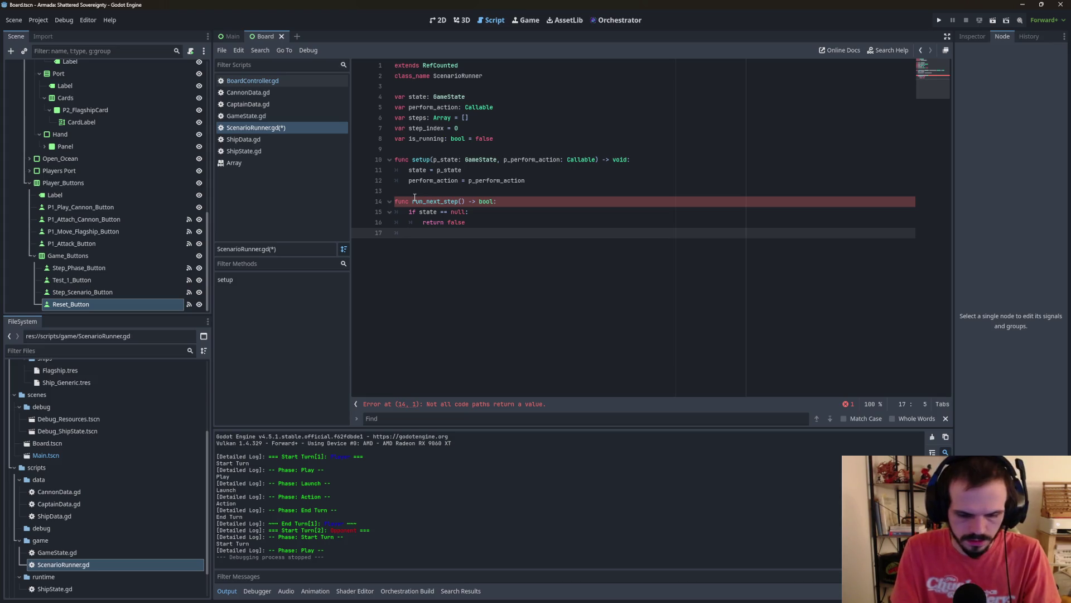
text(if state)
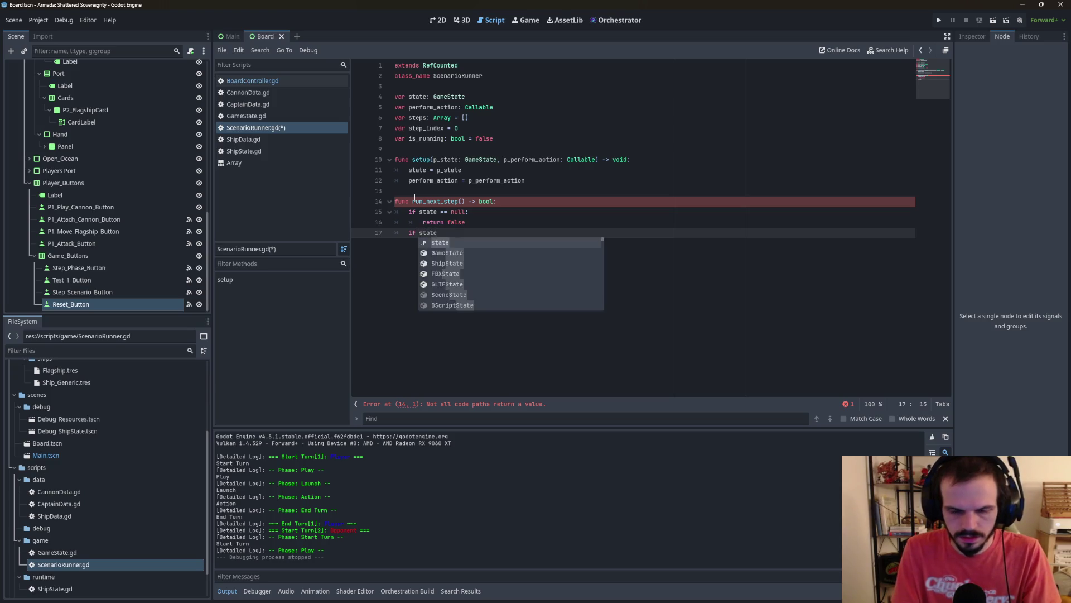
text(.game_over)
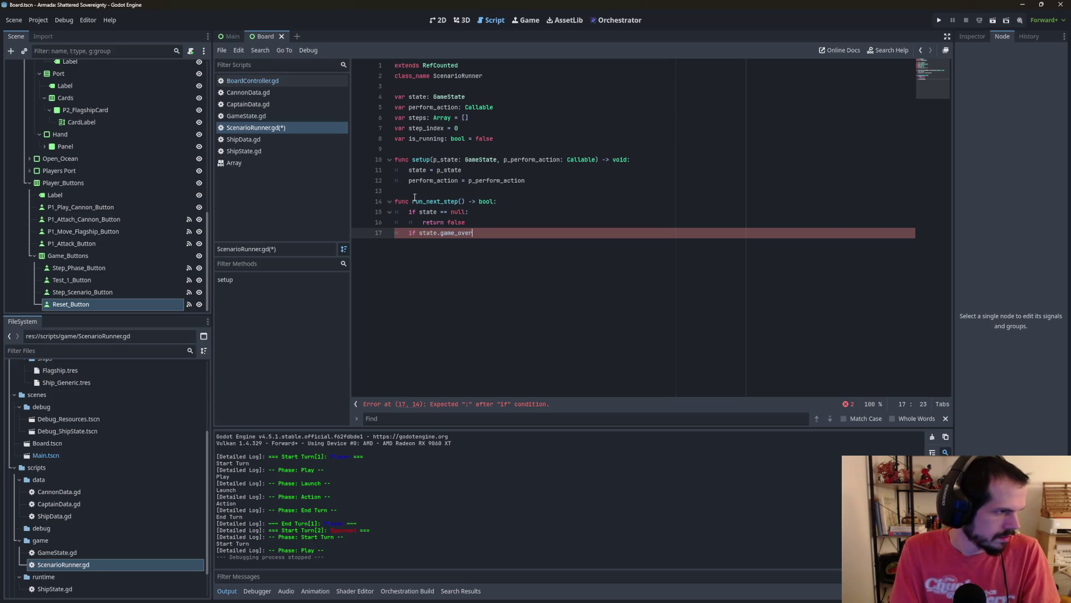
text(:)
key(Return)
text(re)
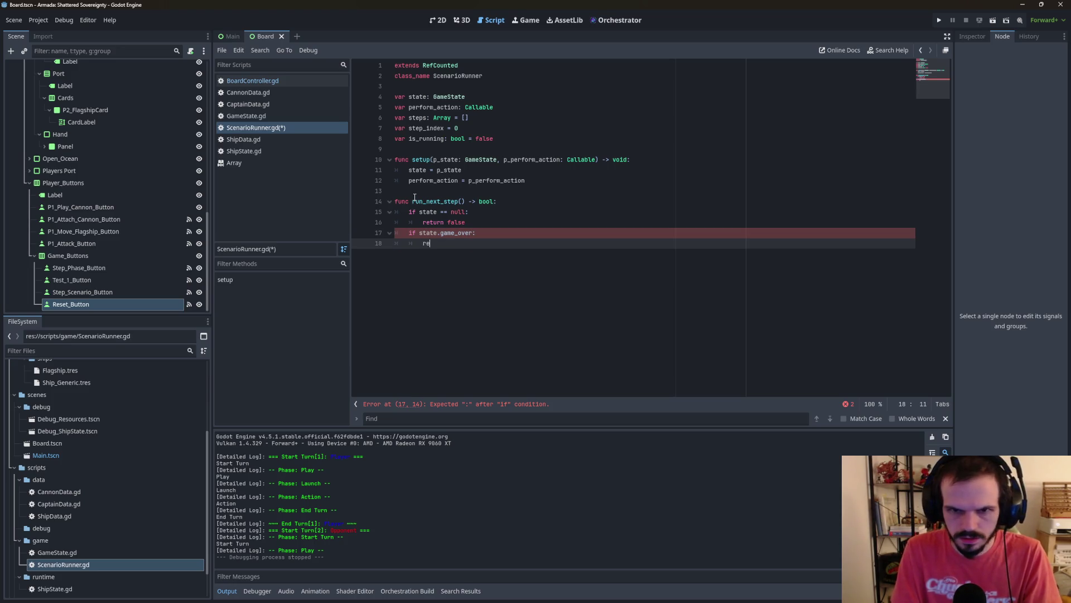
text(t)
key(Return)
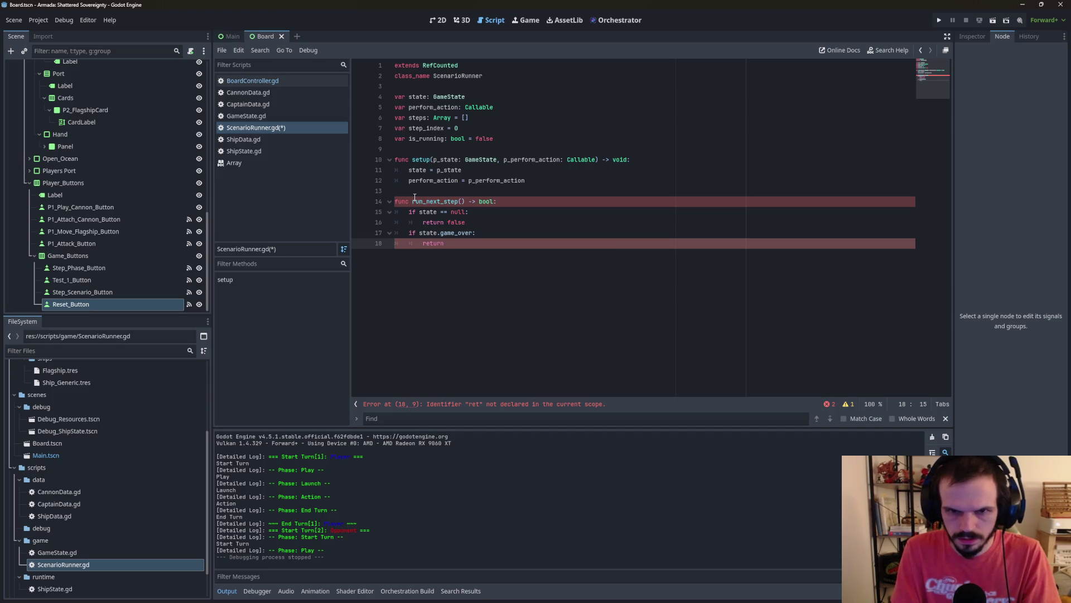
text( false)
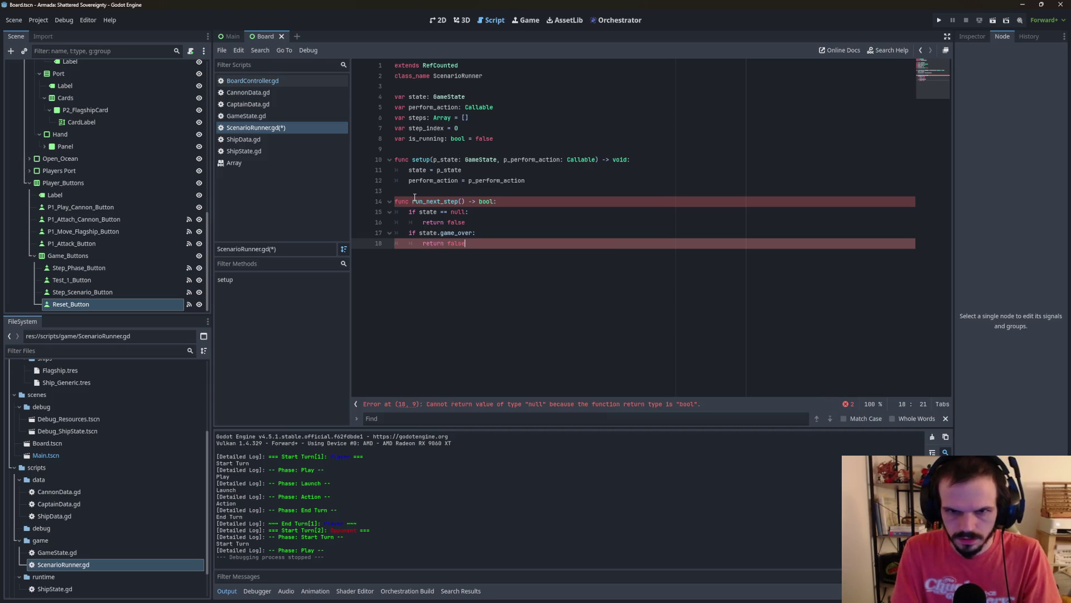
key(Return)
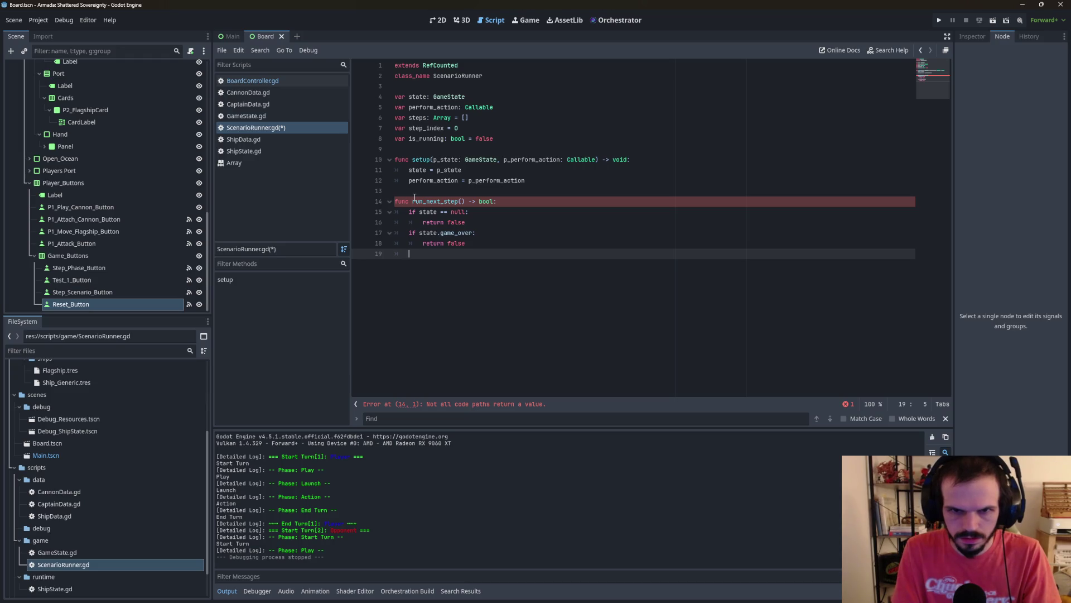
Step: Add an 'if step_index >= steps.size(): return false' guard below it
text(if)
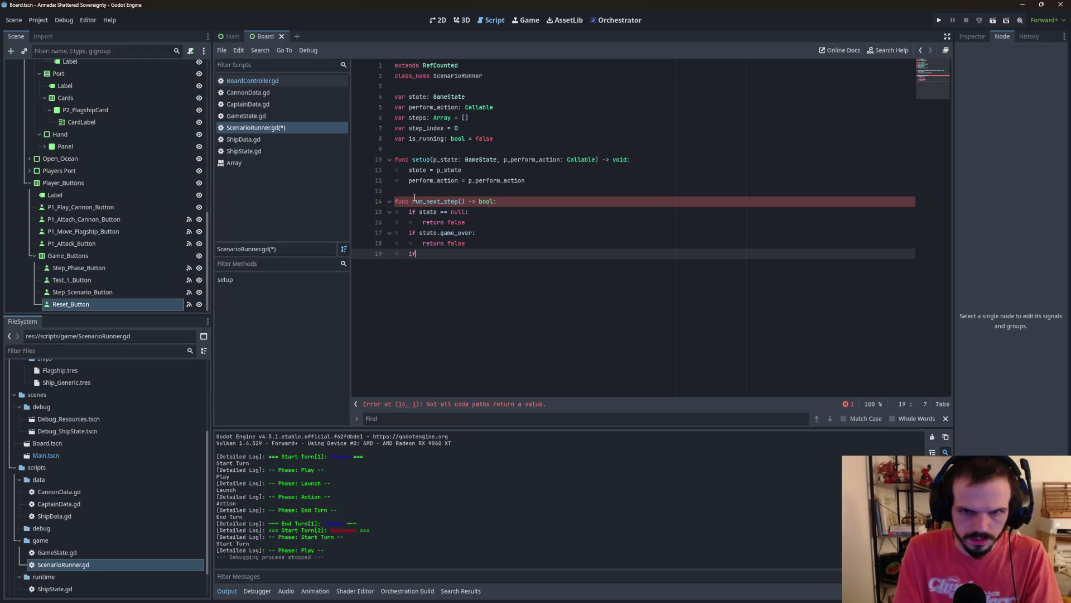
text( step)
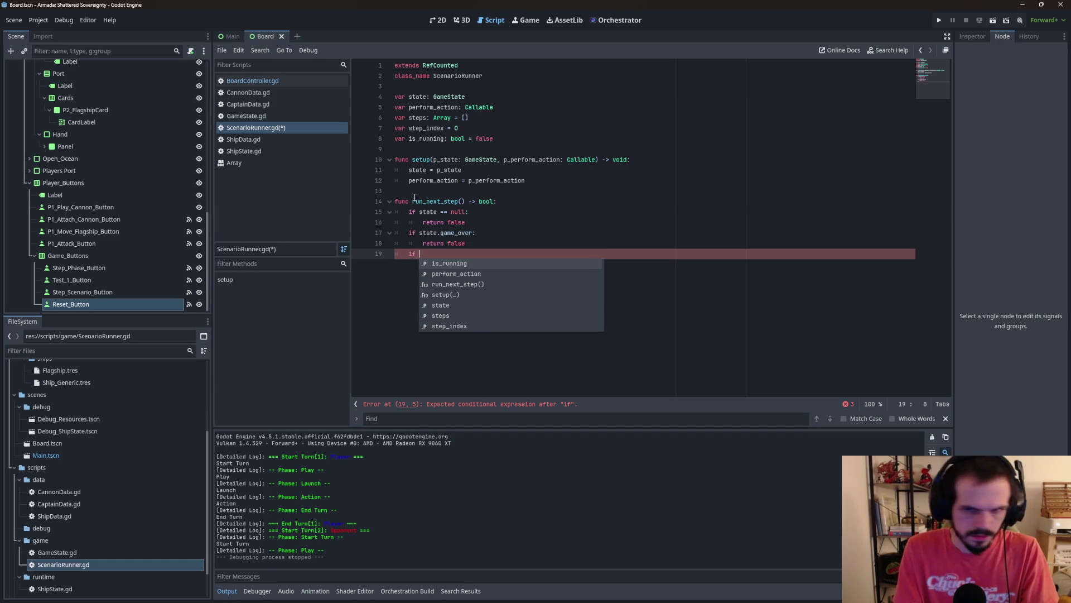
key(Down)
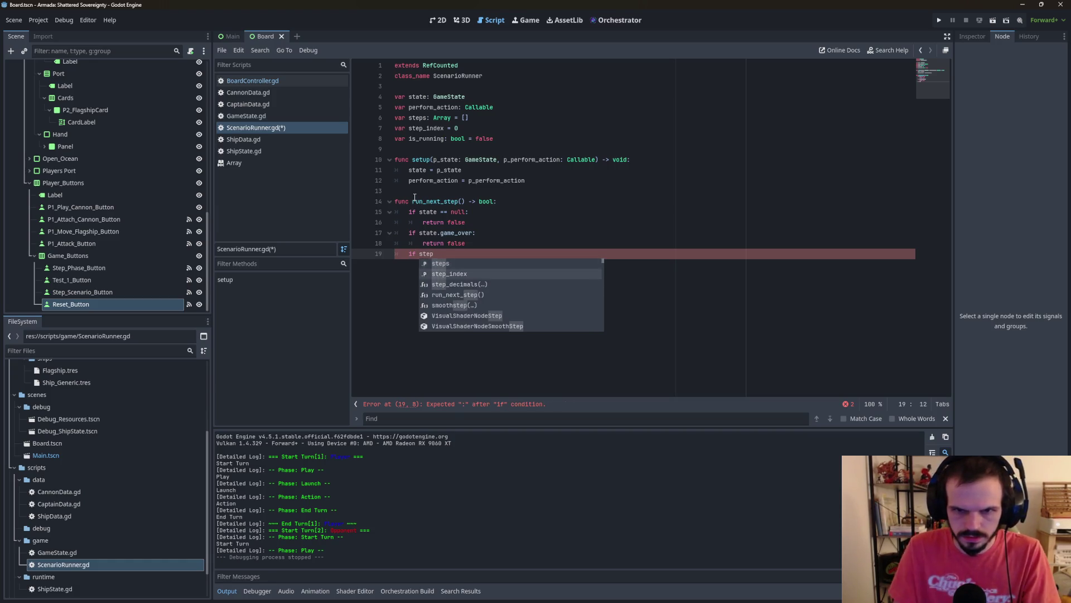
key(Return)
text(>= ste)
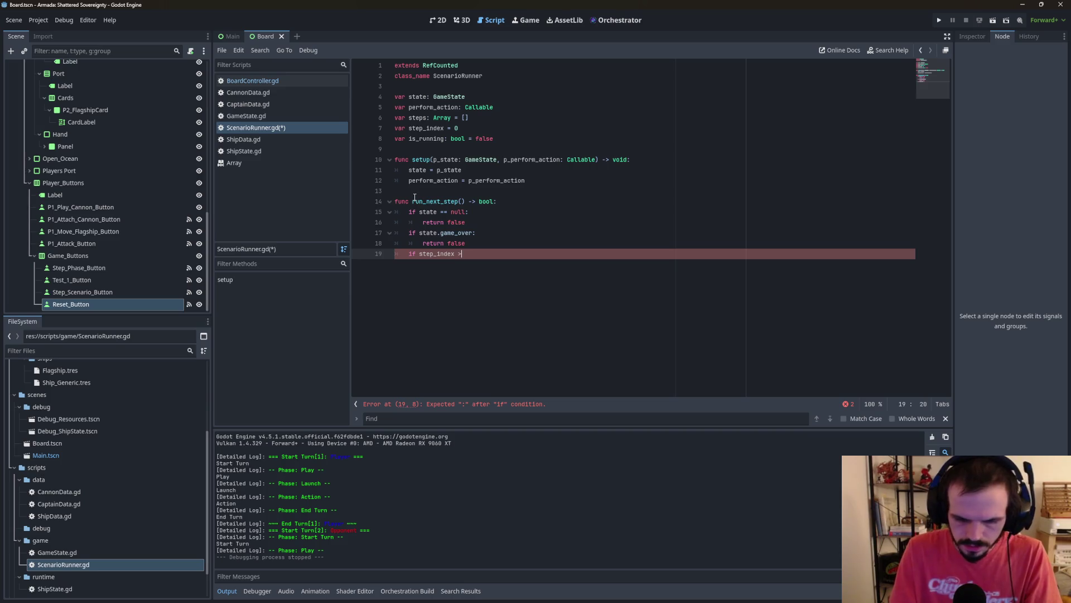
text(ps)
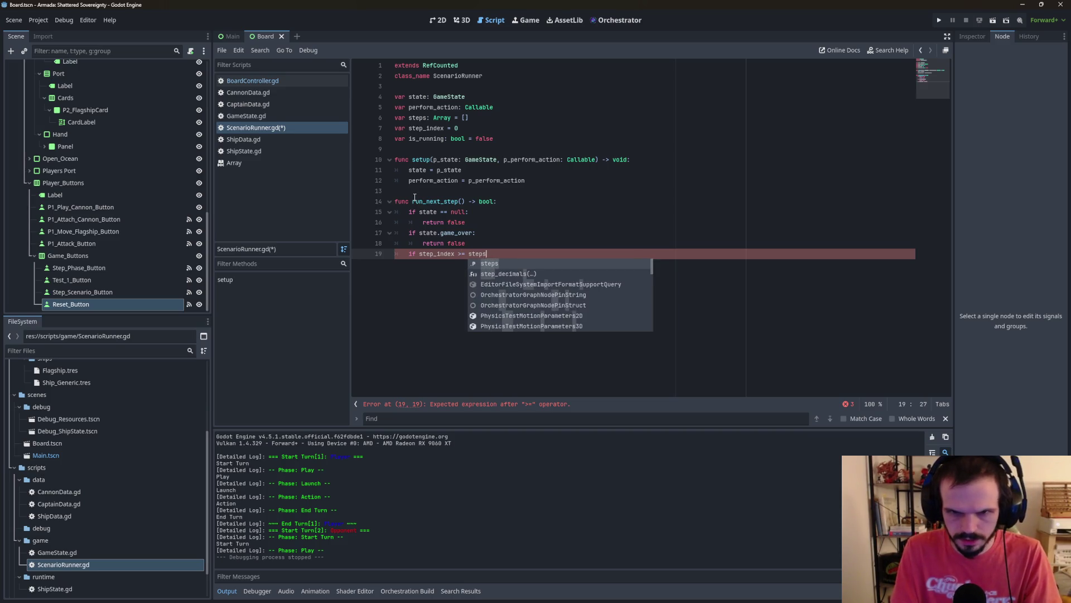
text(.size)
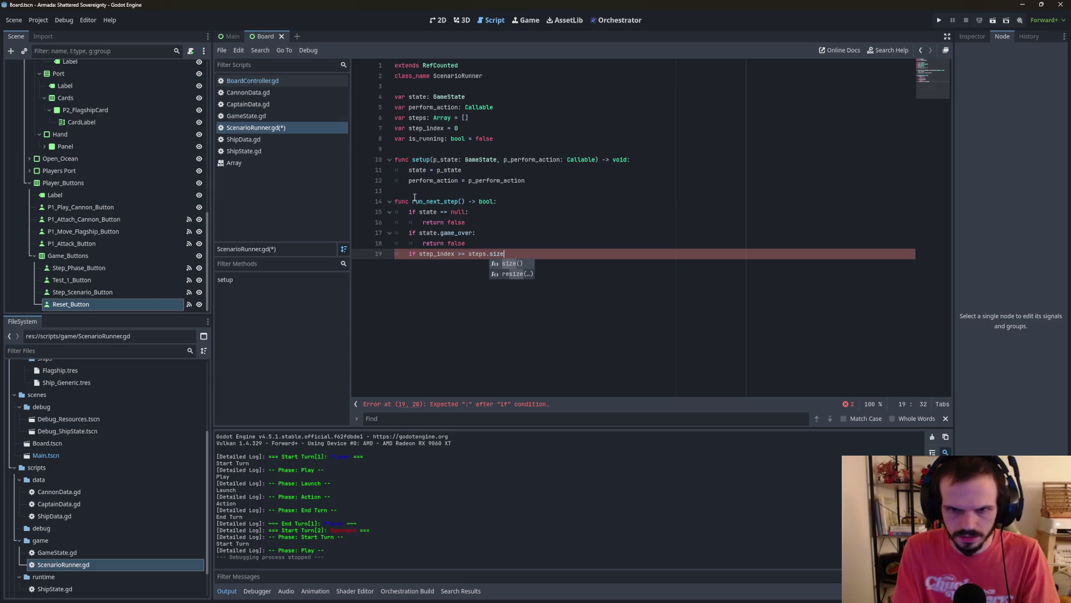
text(())
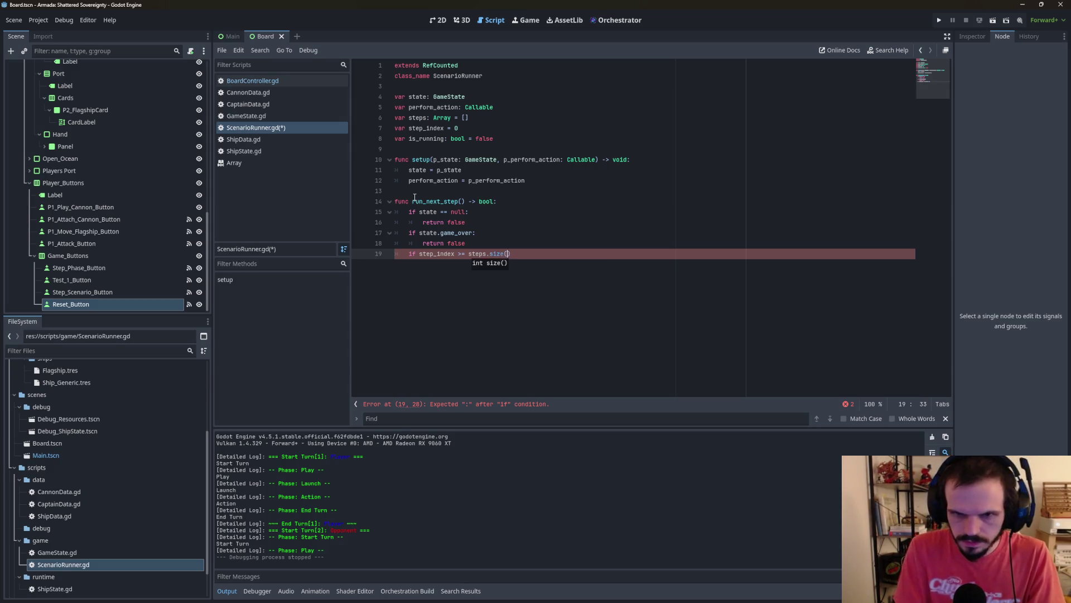
text(:)
key(Return)
text(r)
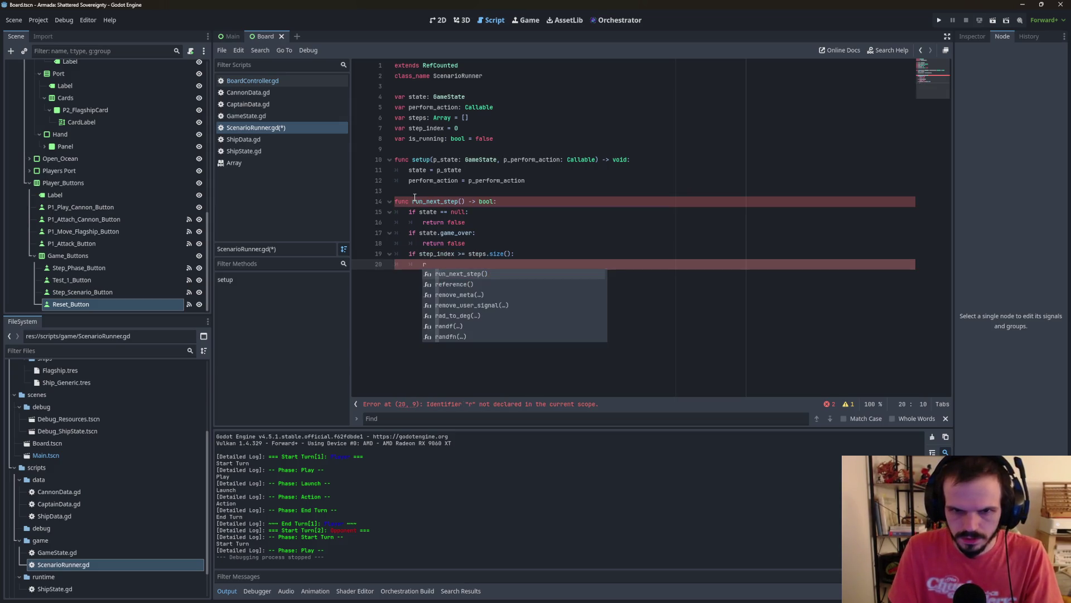
text(eturn )
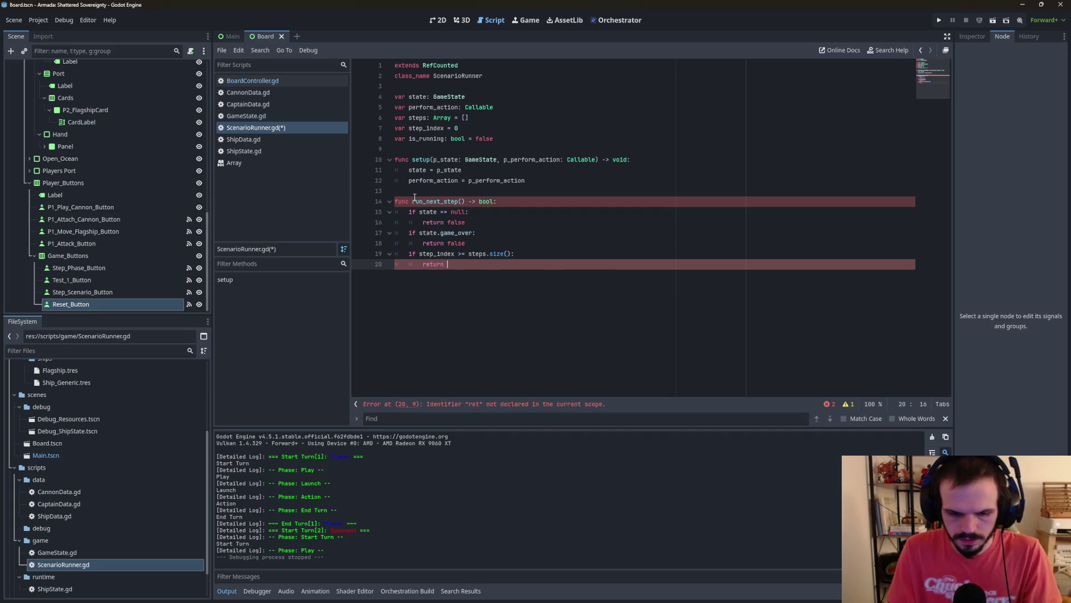
text(false)
key(Return)
text(Q)
key(BackSpace)
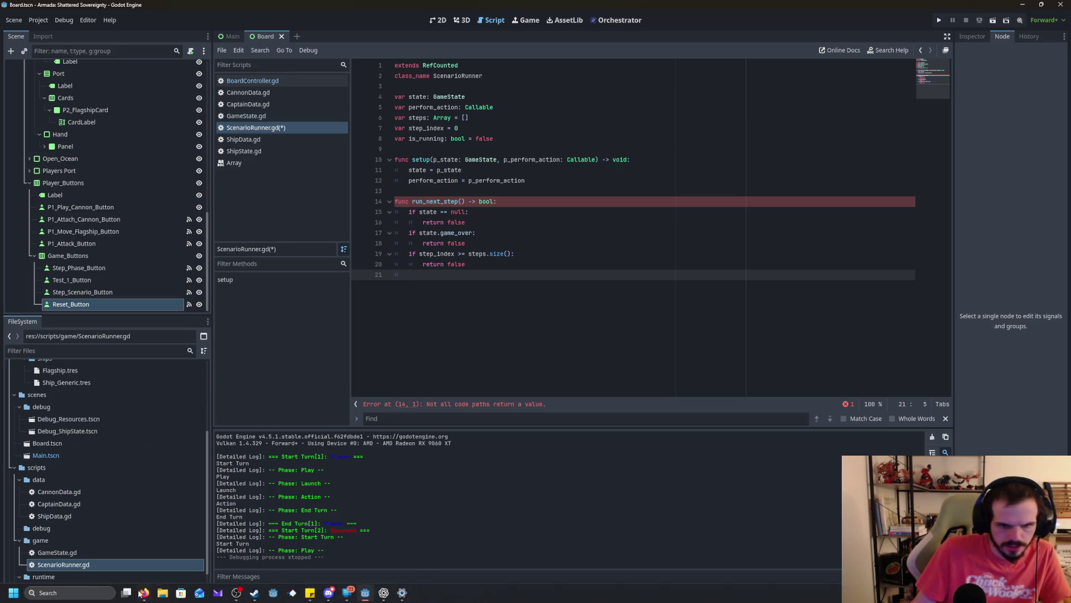
Step: Scroll through the Step 3 notes in the Printout Sheet document, then return to Godot
click(144, 592)
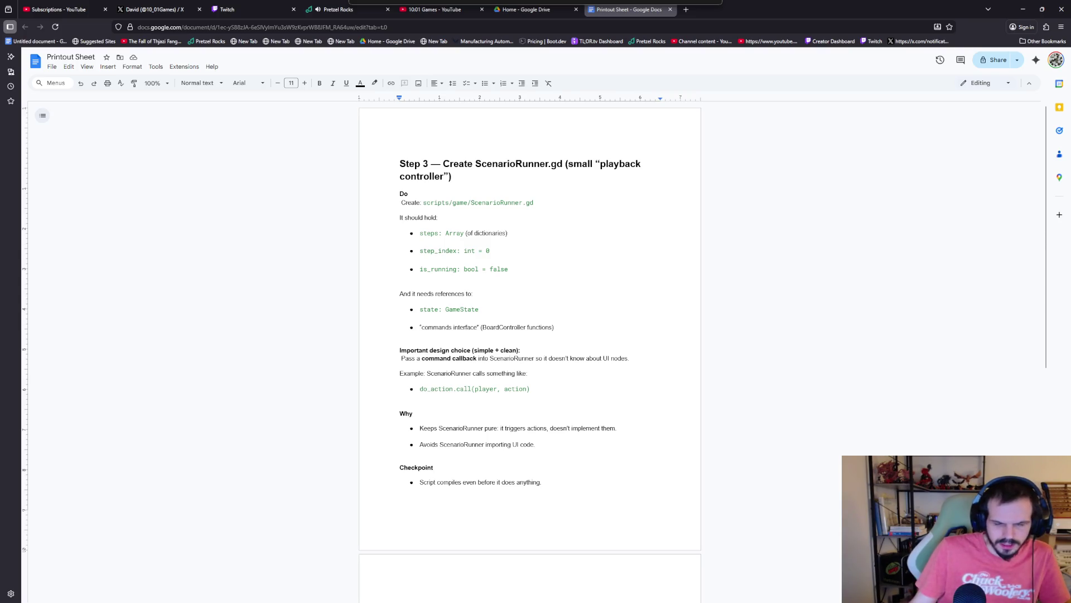
scroll(532, 471, down, 2)
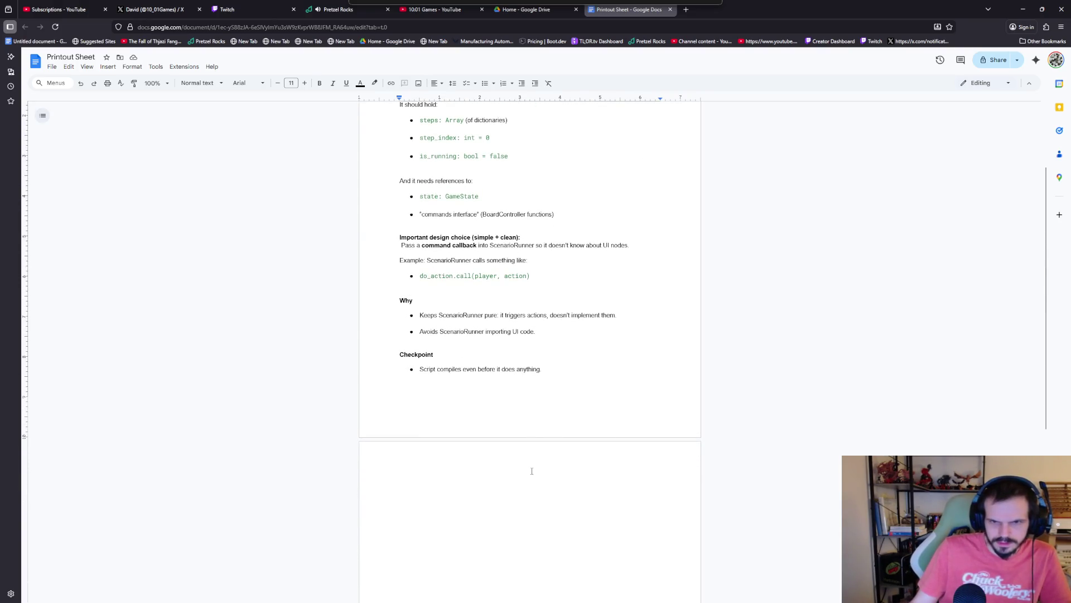
scroll(532, 471, down, 4)
scroll(474, 464, up, 6)
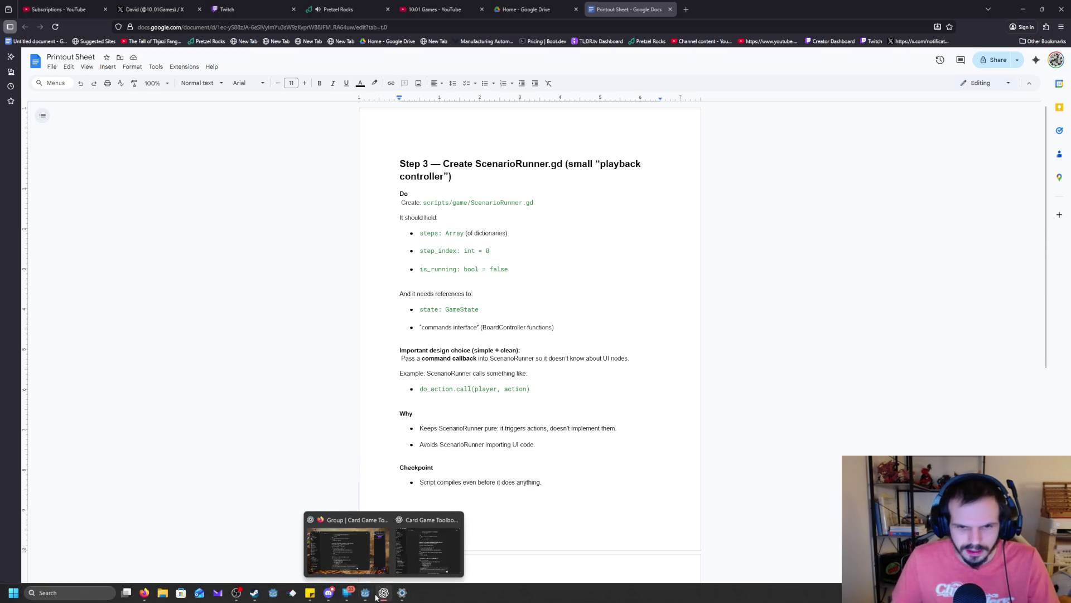
click(366, 592)
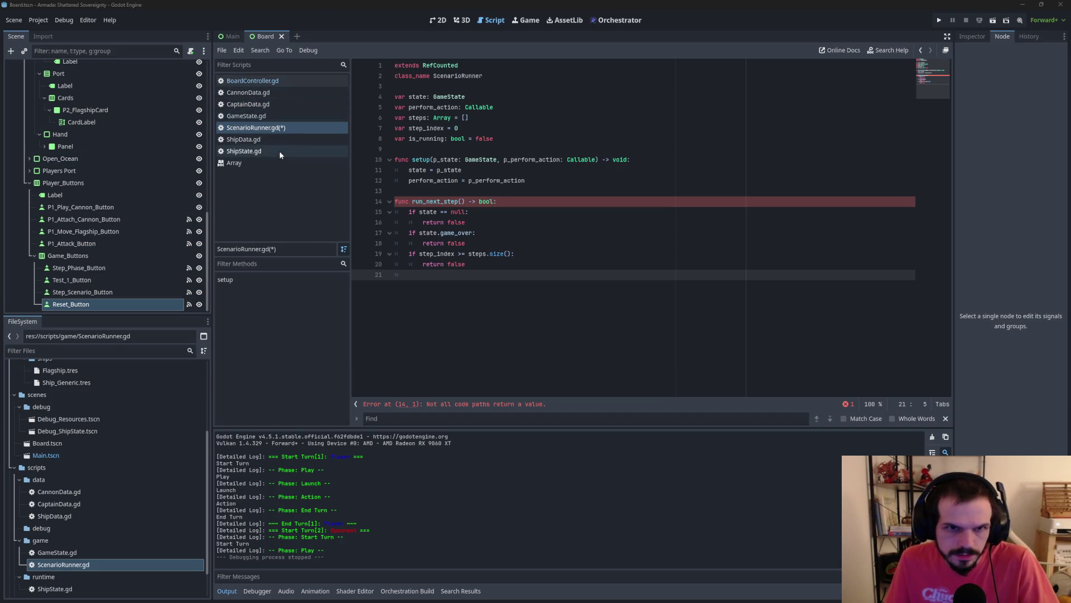
Step: Open BoardController.gd in the script editor and scroll down through its code
click(295, 77)
scroll(279, 334, down, 4)
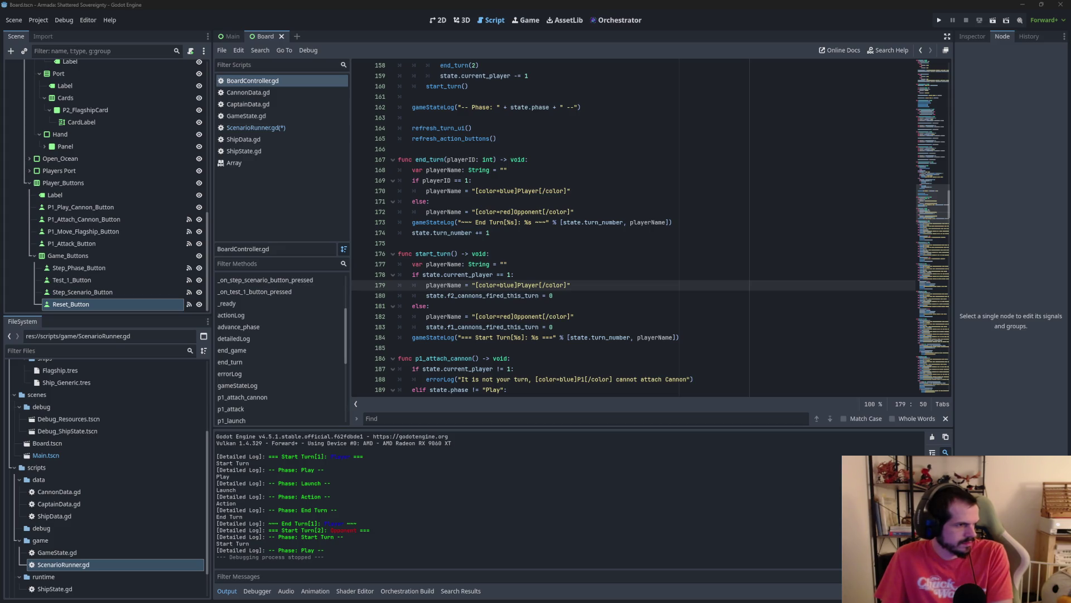
Step: Return to ScenarioRunner.gd and place the caret on empty line 21 below return false
click(270, 128)
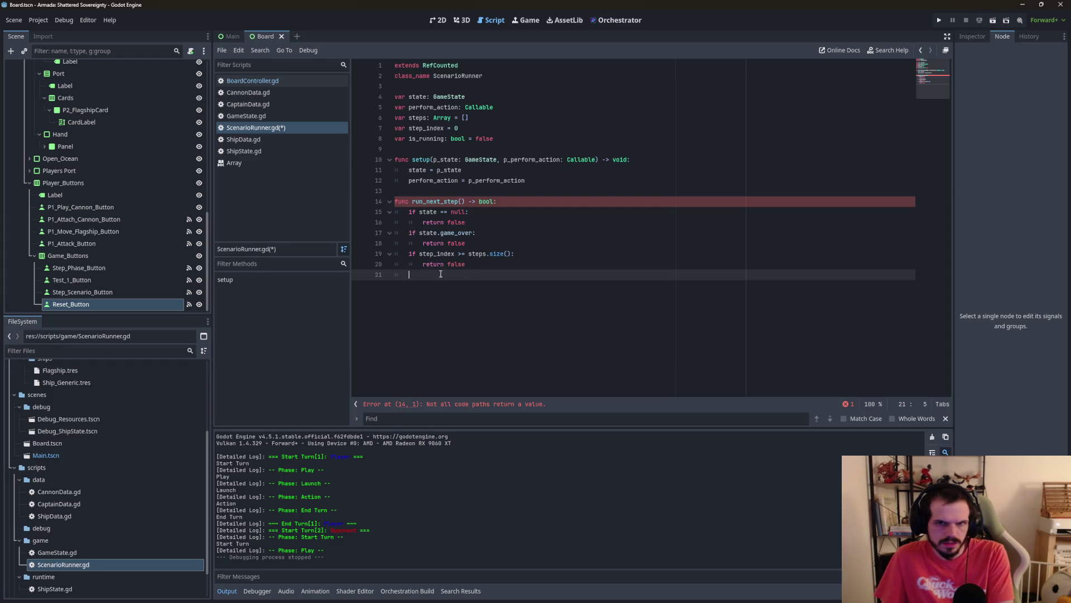
mouse_move(448, 237)
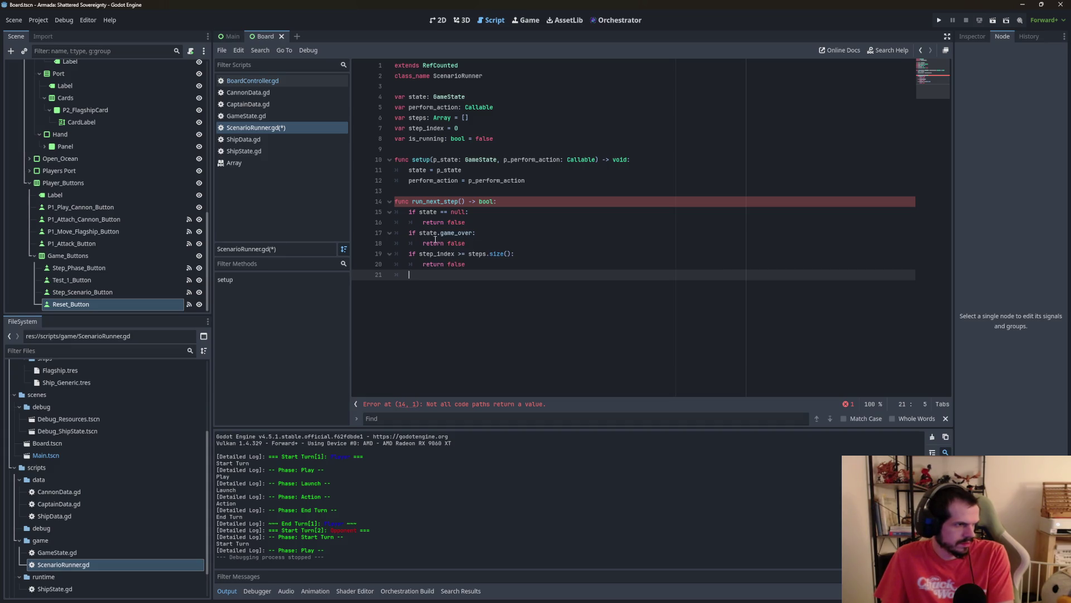
click(515, 258)
click(513, 266)
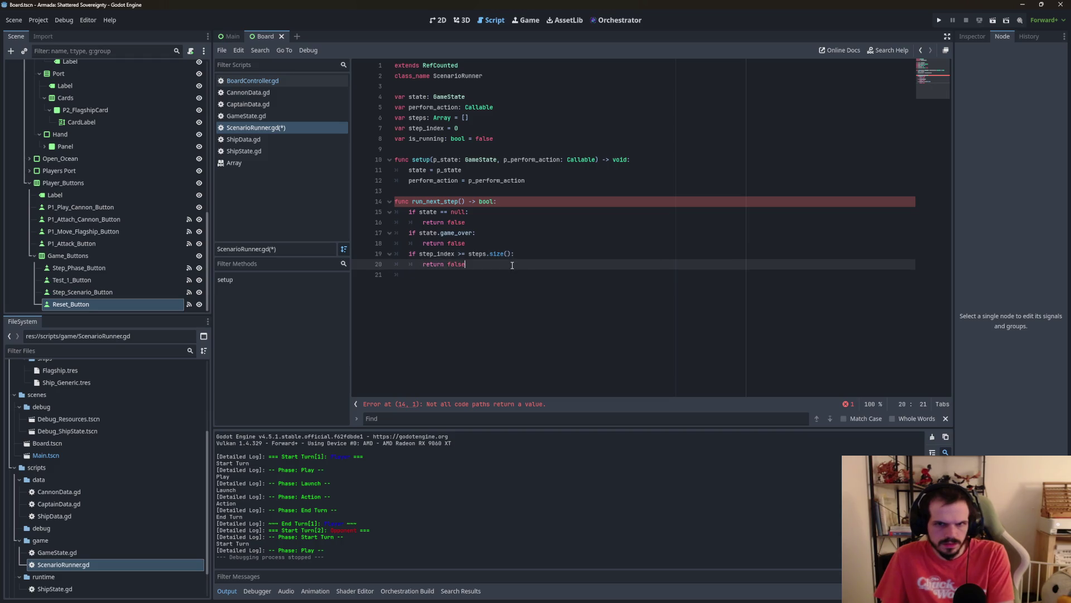
click(496, 276)
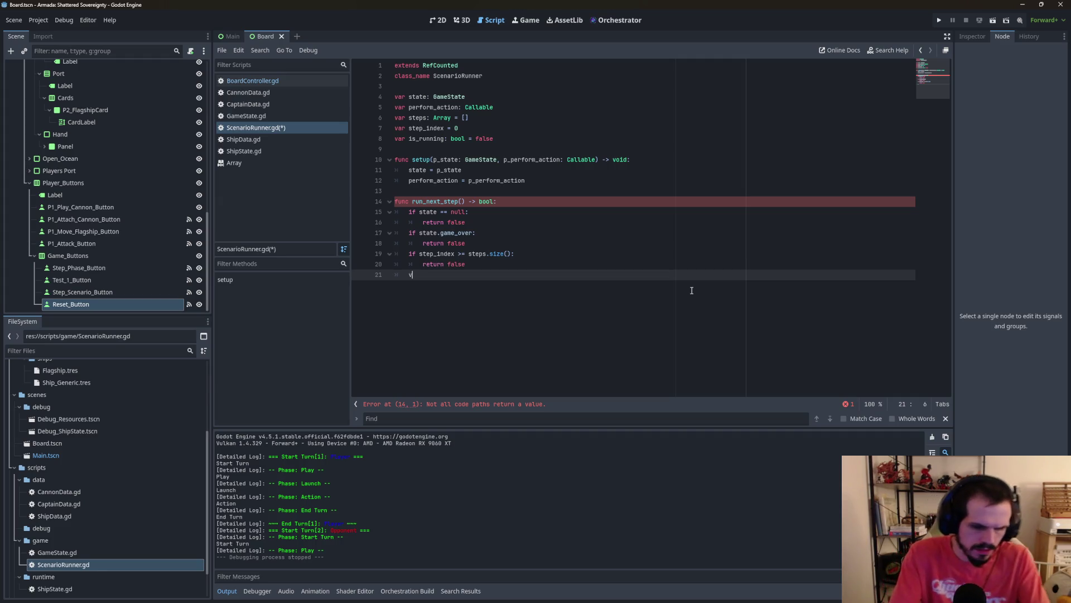
Step: Type the step lookup on line 21, replacing the bracket after steps with a dot
text(var s)
text(tep)
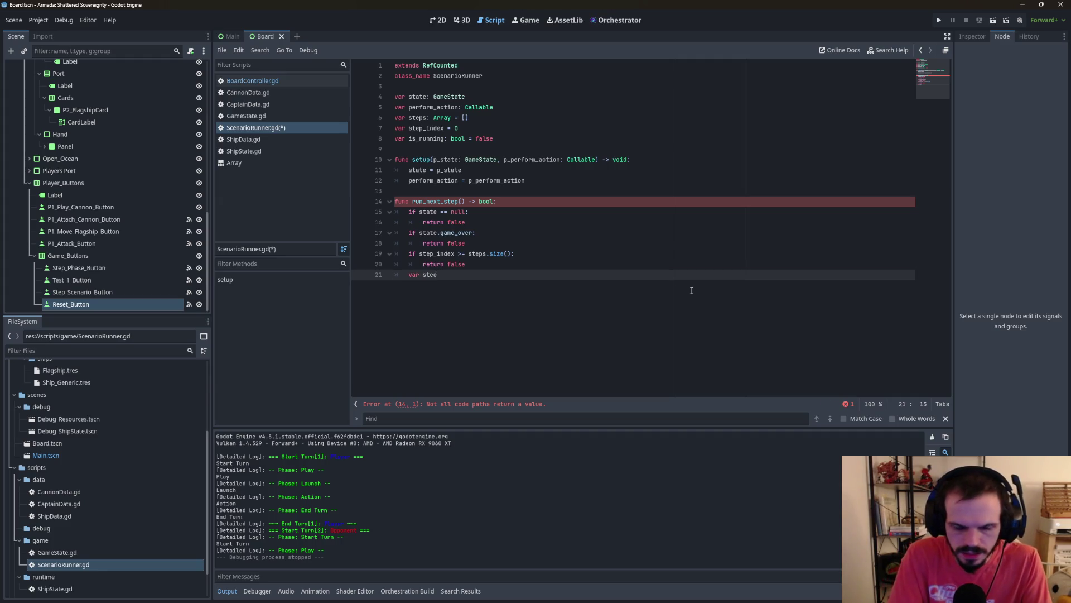
text( = )
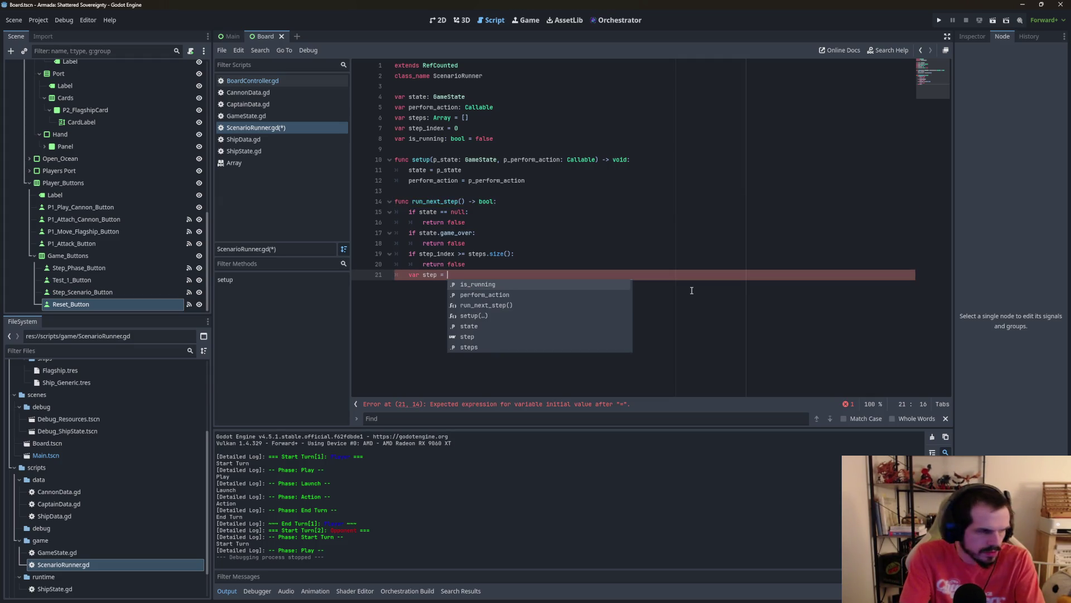
text(step)
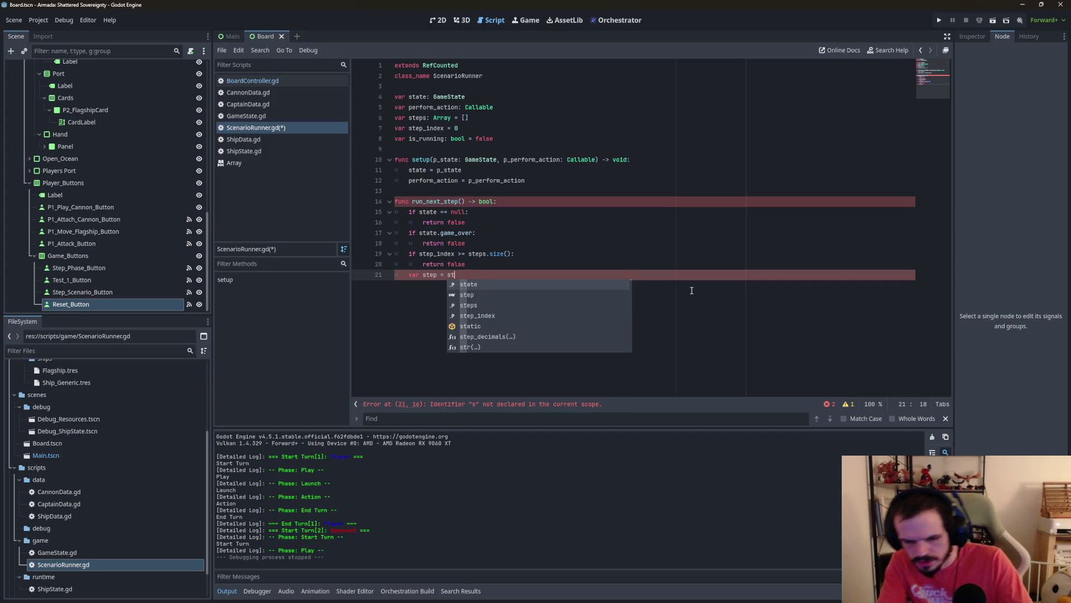
text(s )
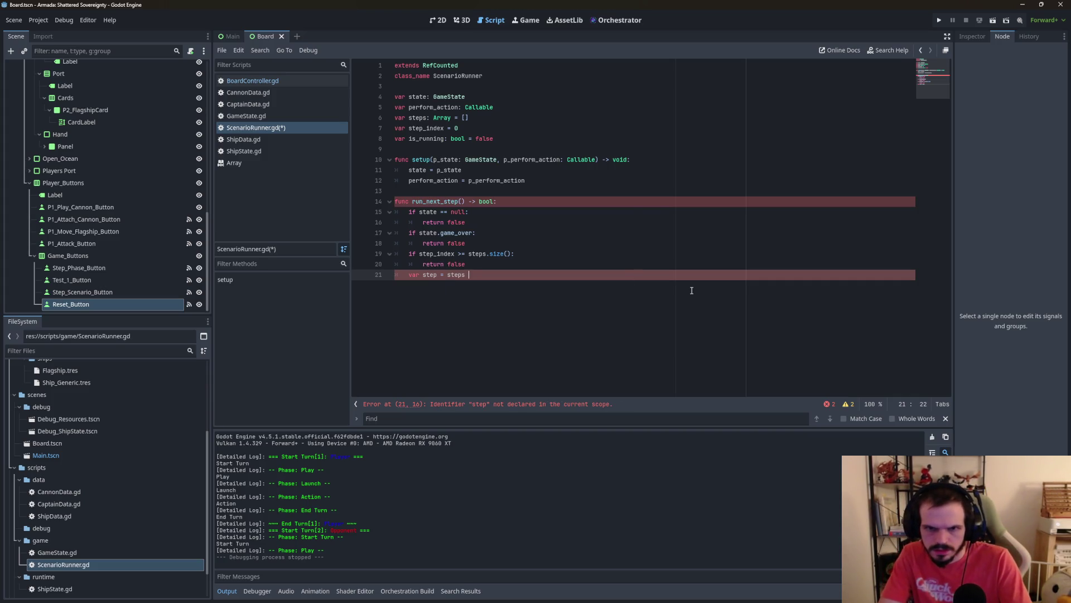
text([s)
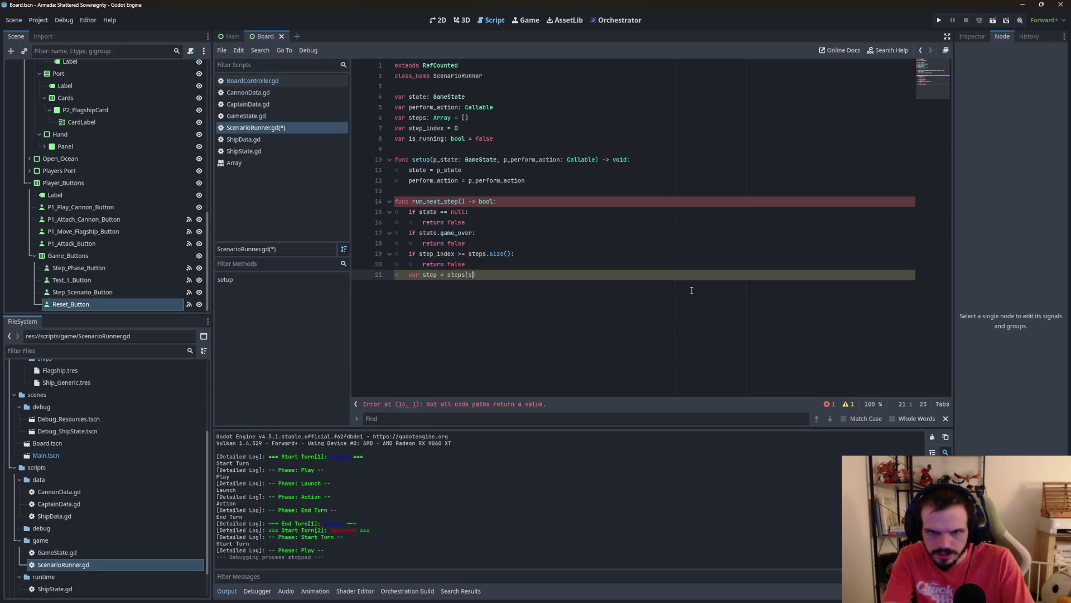
text(tep_index)
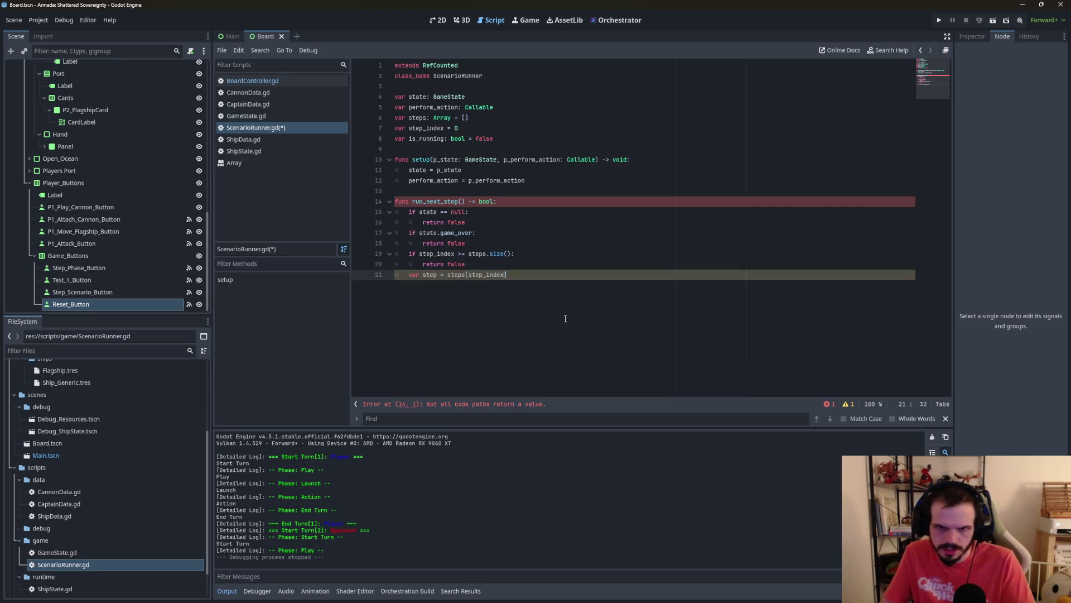
click(530, 277)
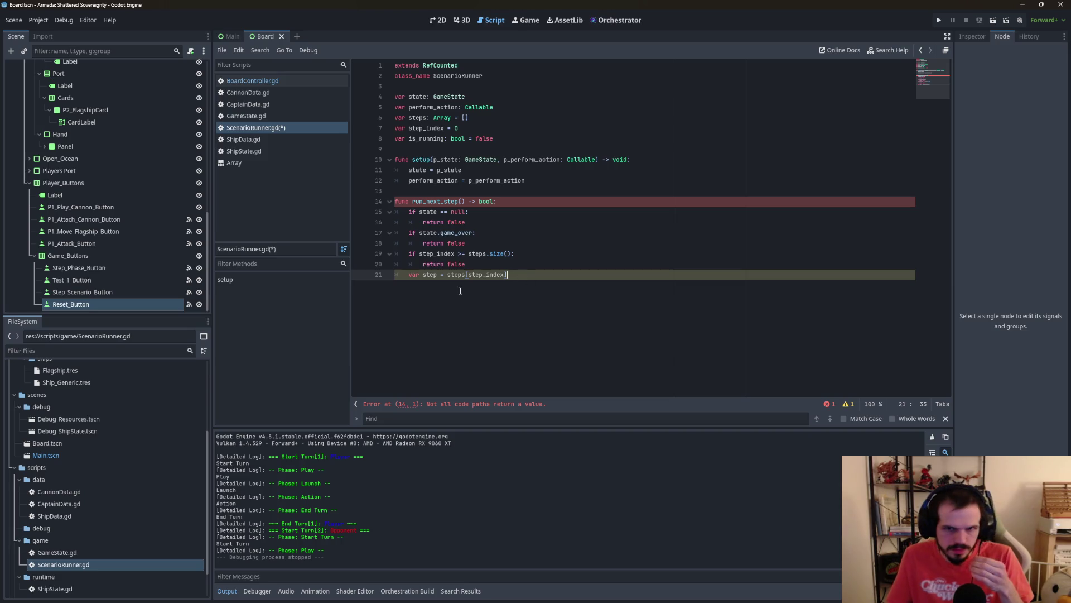
click(549, 245)
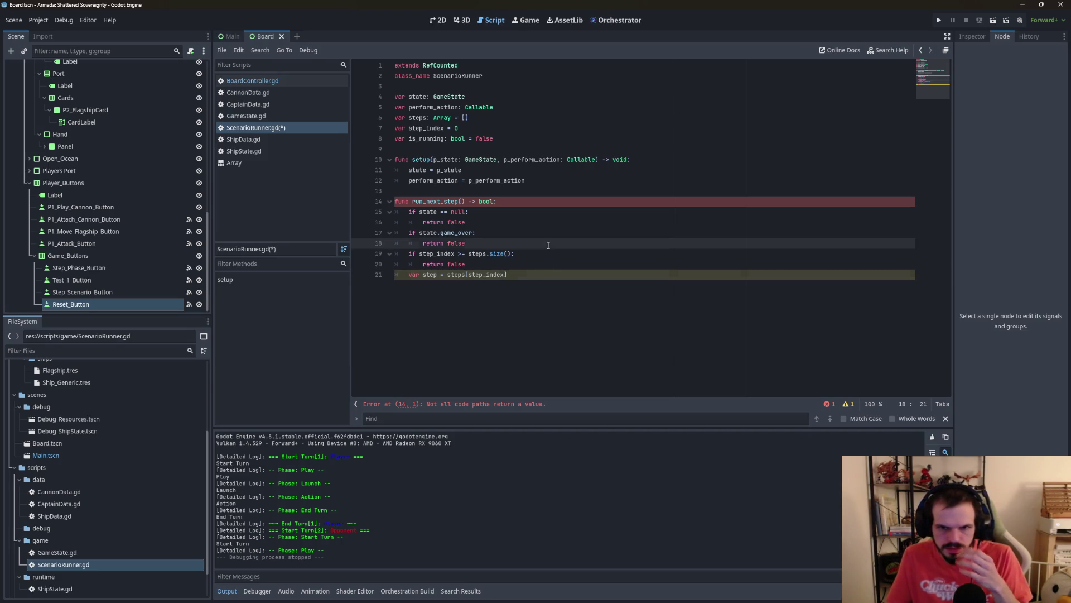
click(547, 273)
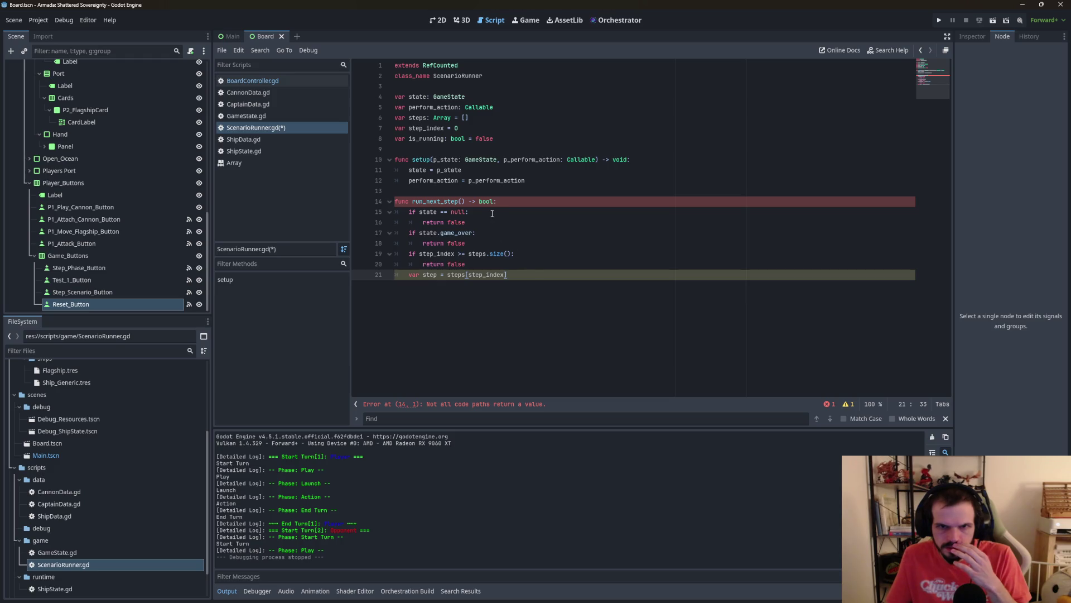
click(439, 275)
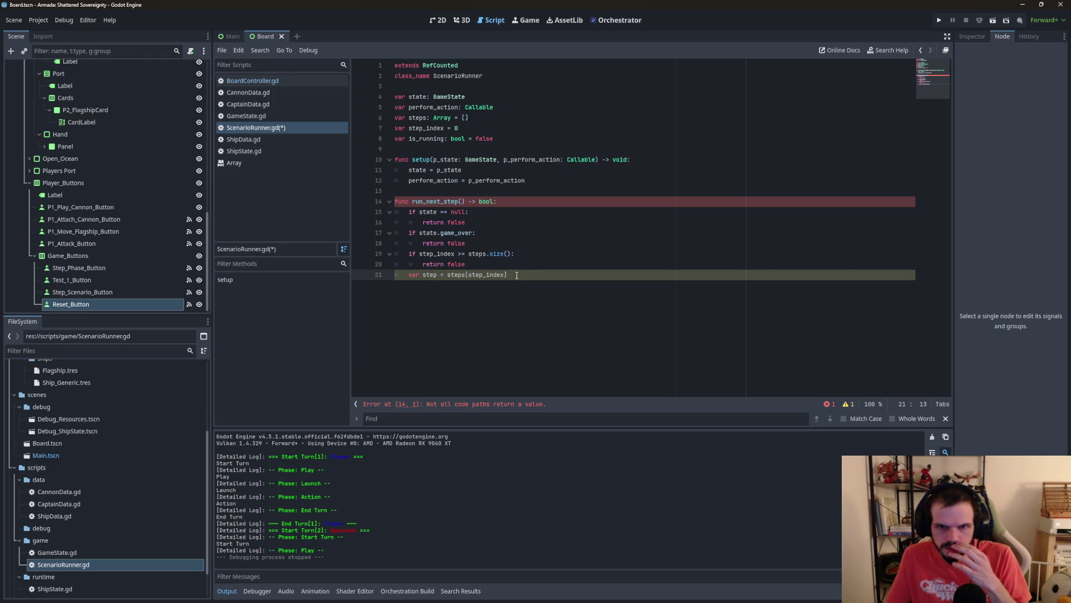
click(467, 275)
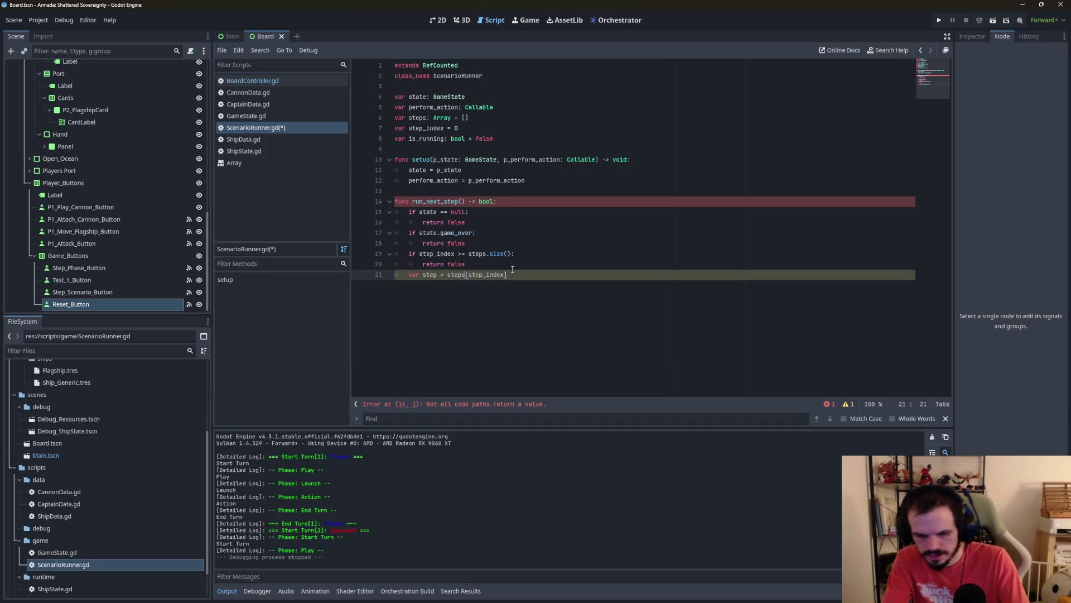
key(Delete)
text(.)
click(513, 269)
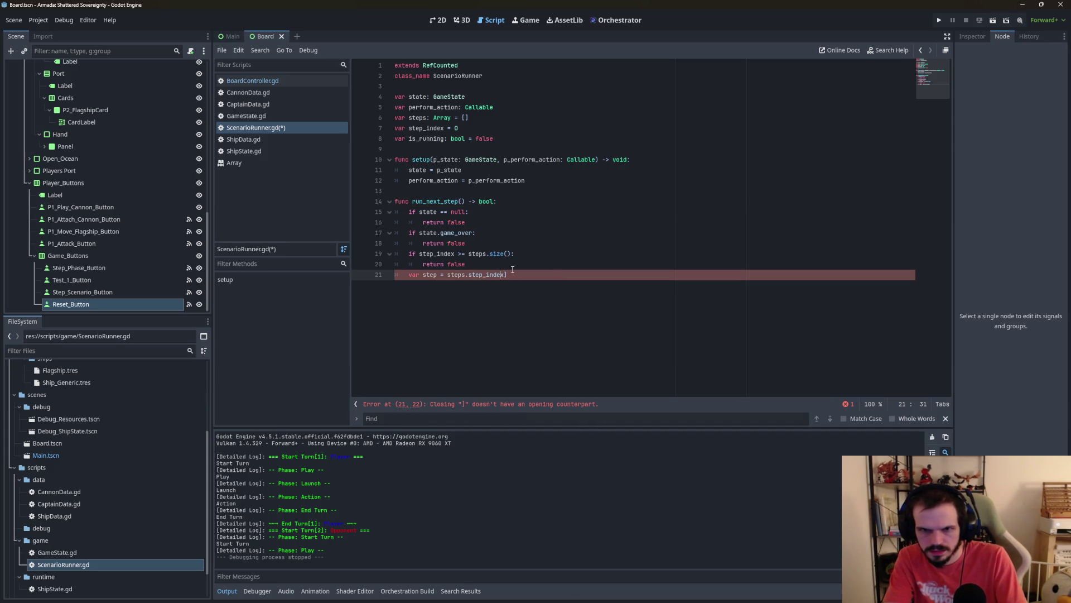
key(BackSpace)
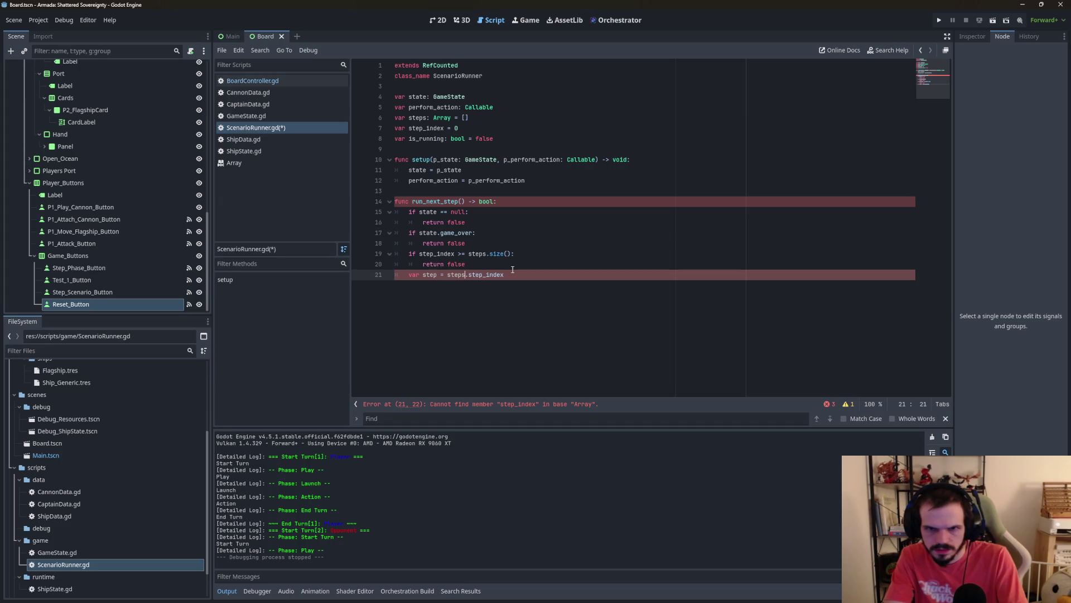
key(Right)
Step: Finish line 21 as var step = steps.get(step_index) and open a new line below
text(get)
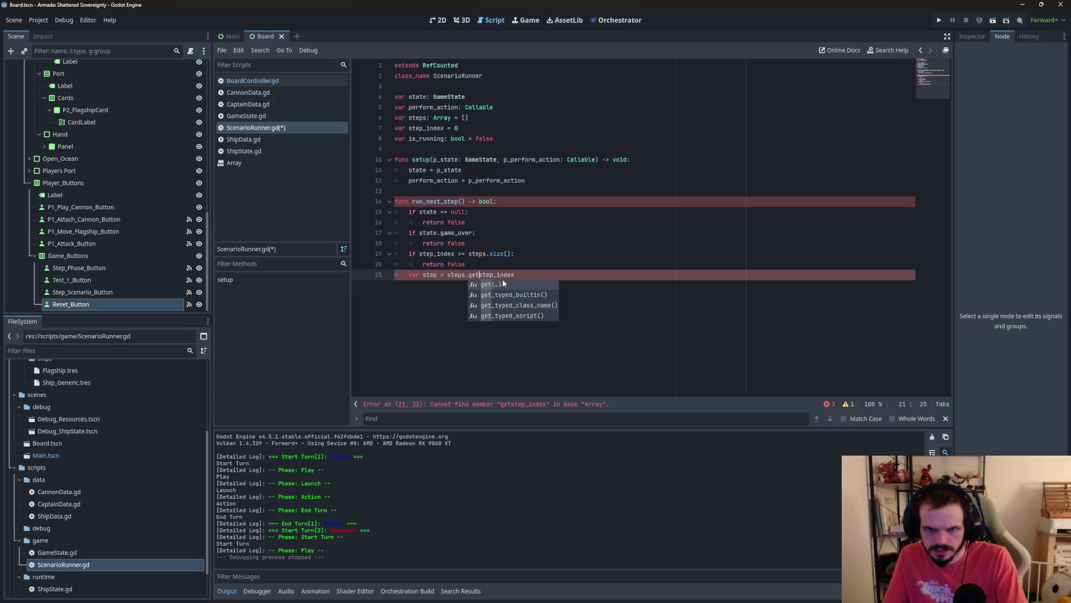
text(()
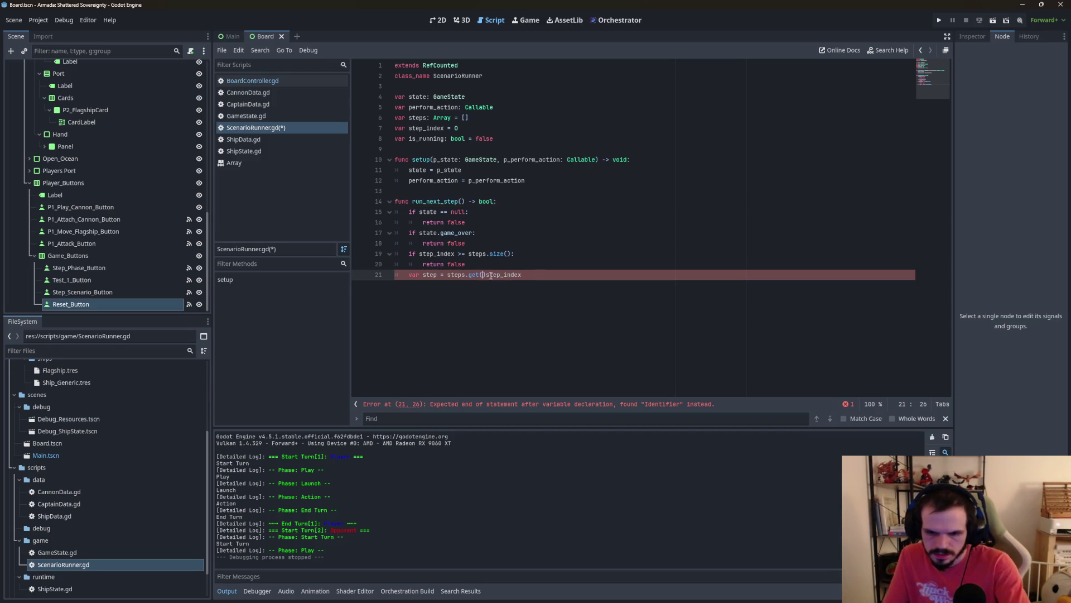
key(Delete)
key(End)
text())
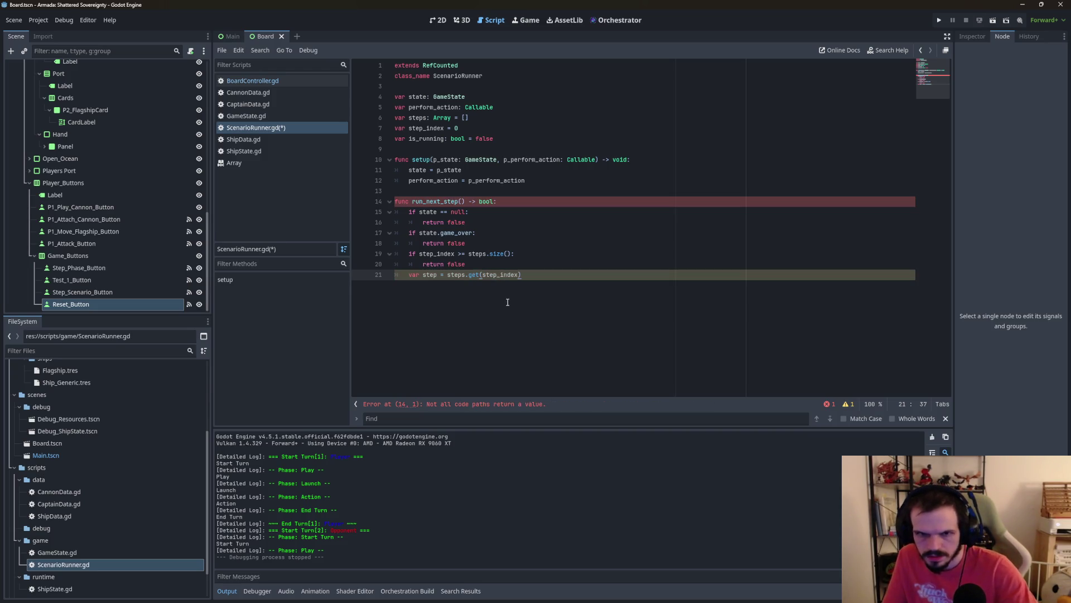
click(538, 266)
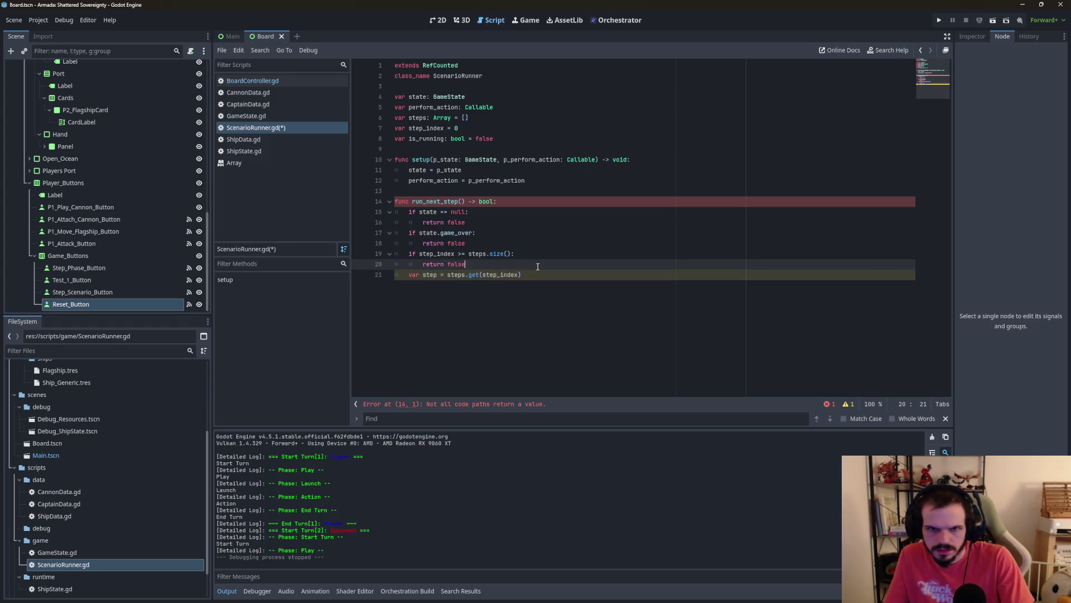
click(543, 245)
click(535, 274)
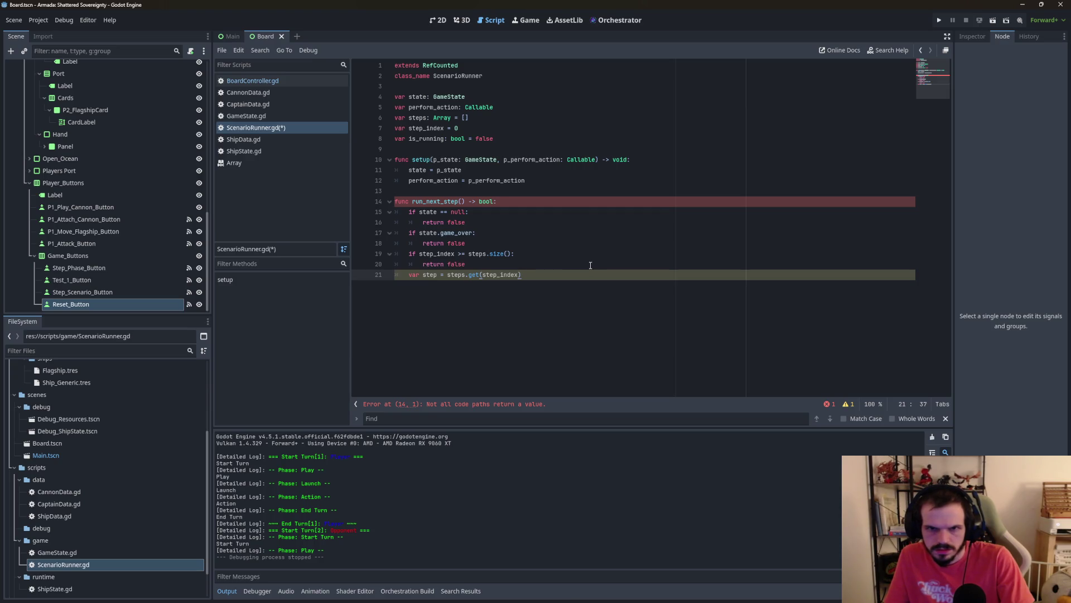
key(Return)
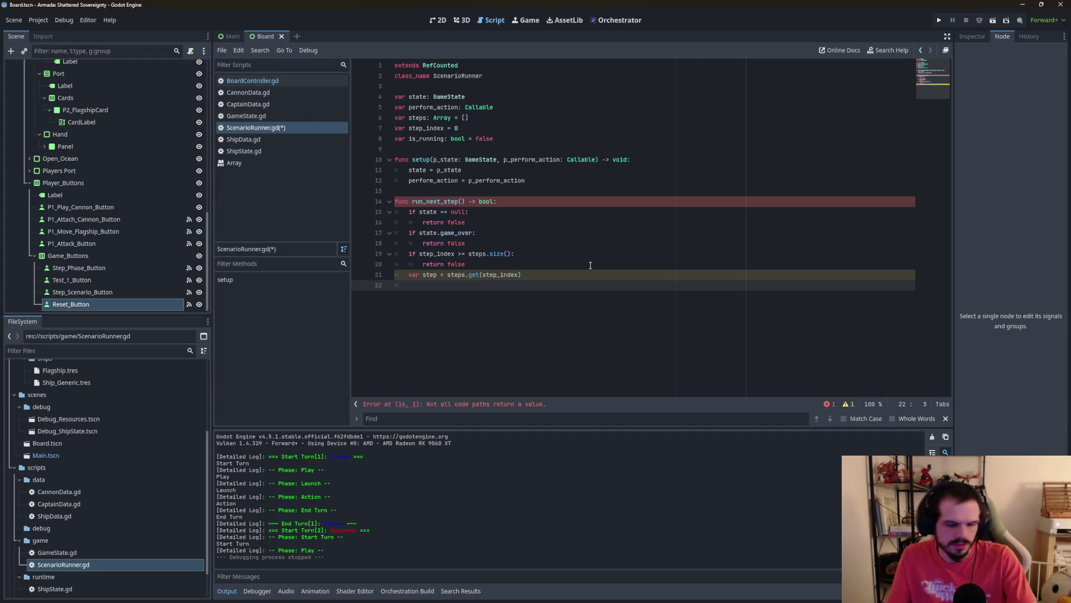
Step: Type return true, then insert an empty line after var step = steps.get(step_index)
text(return true)
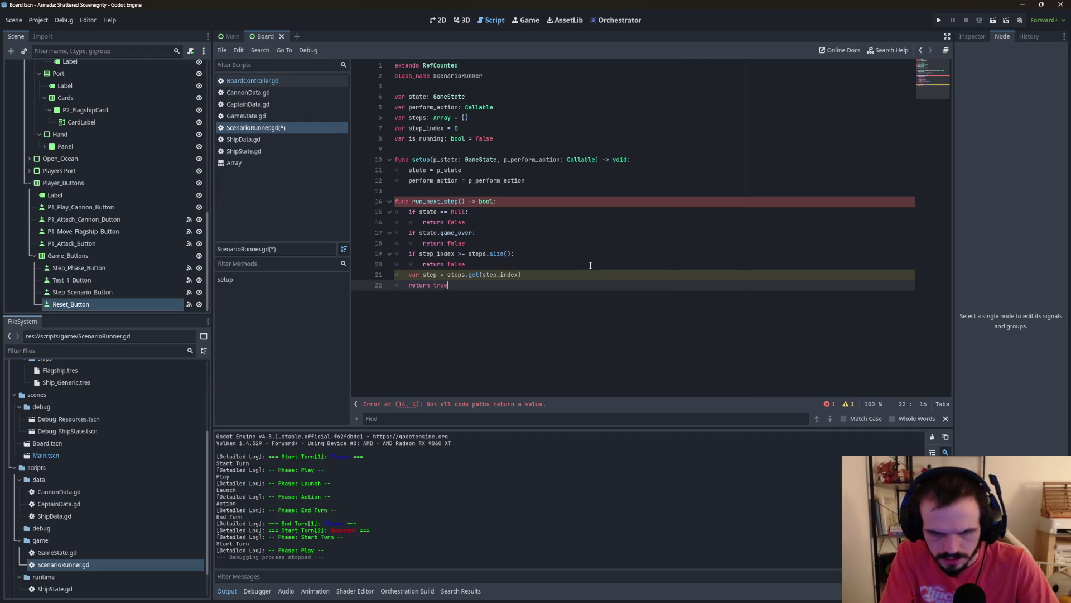
click(590, 271)
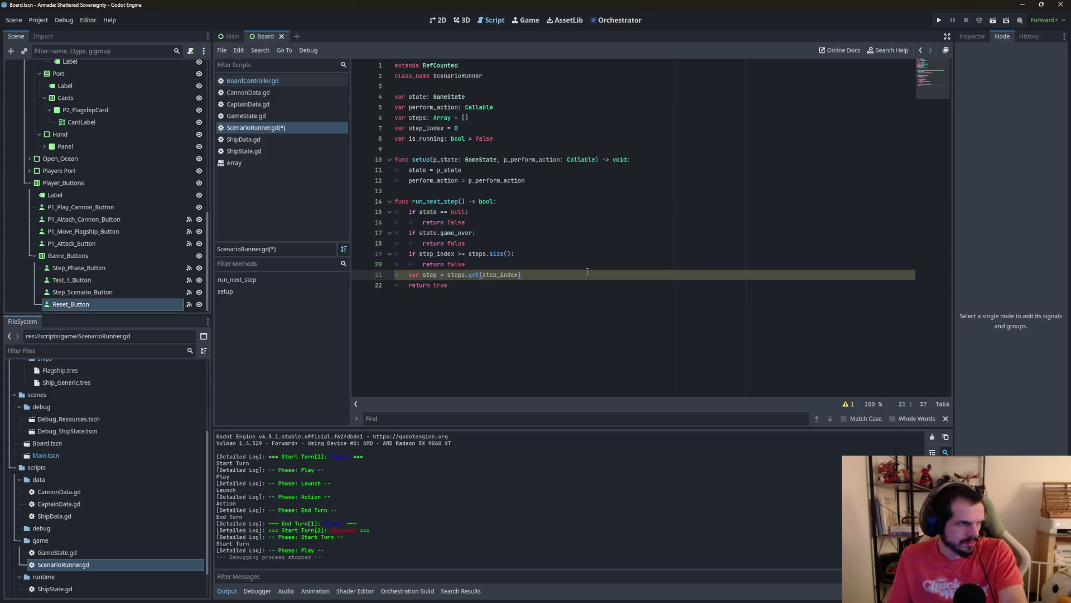
key(Return)
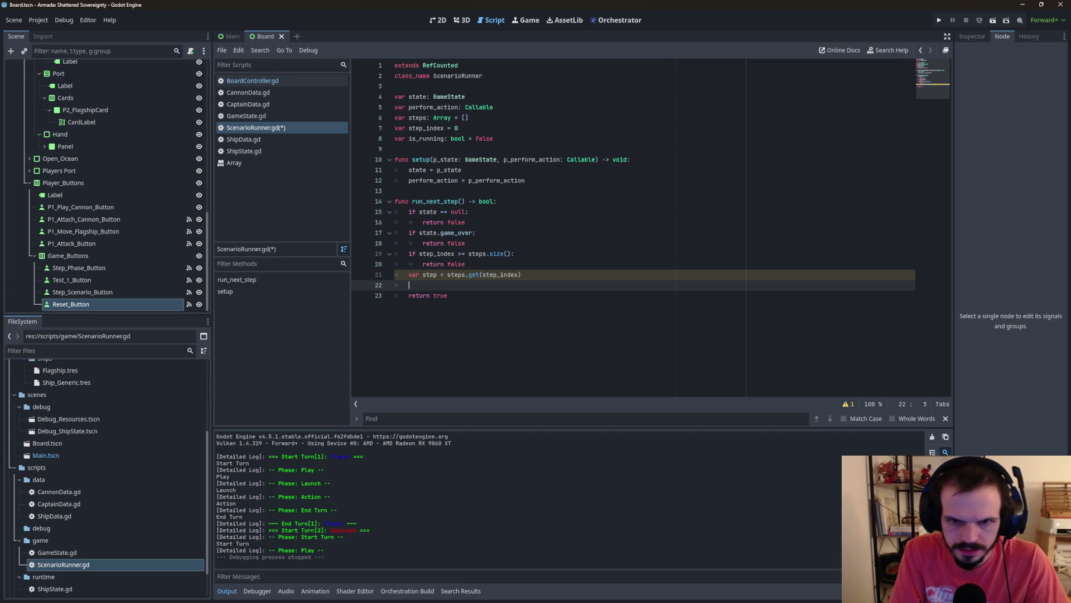
Step: Add if step["type"] == "step_phase": with a pass placeholder commented about the advance phase callback
text(if)
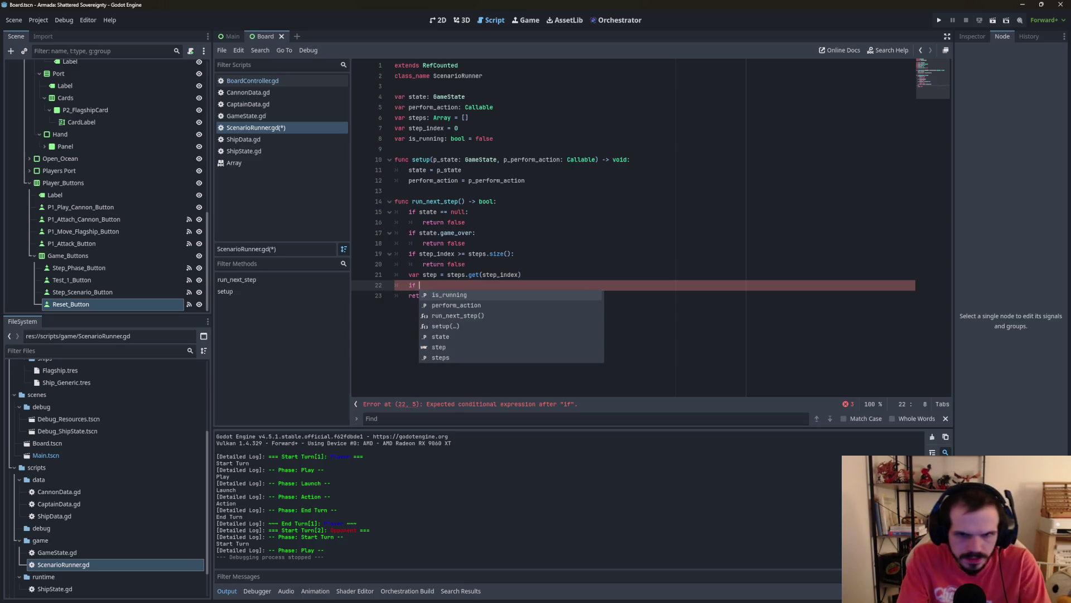
text( st)
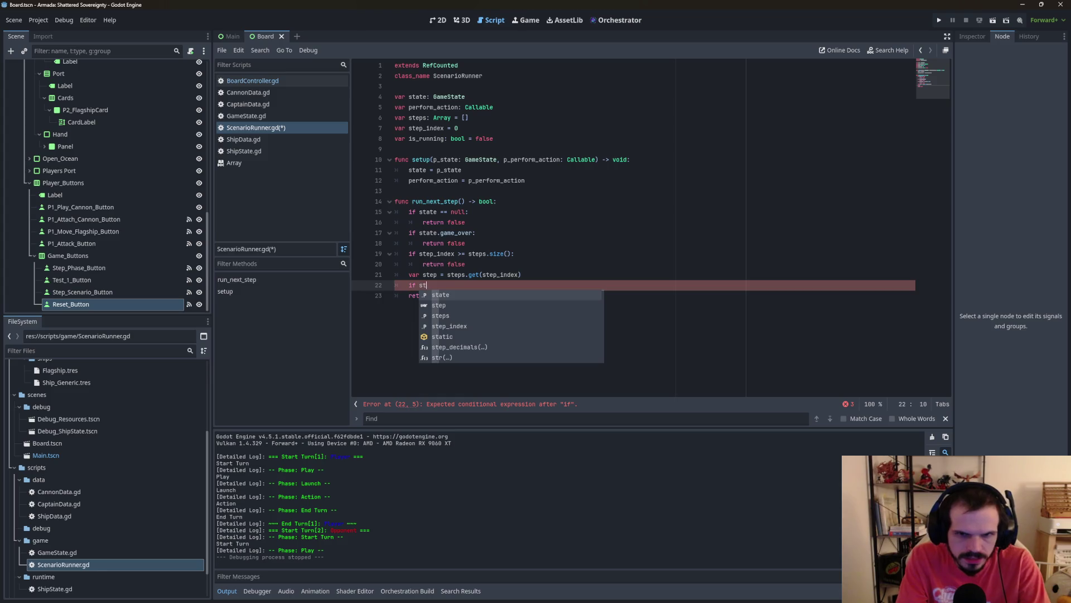
text(ep[")
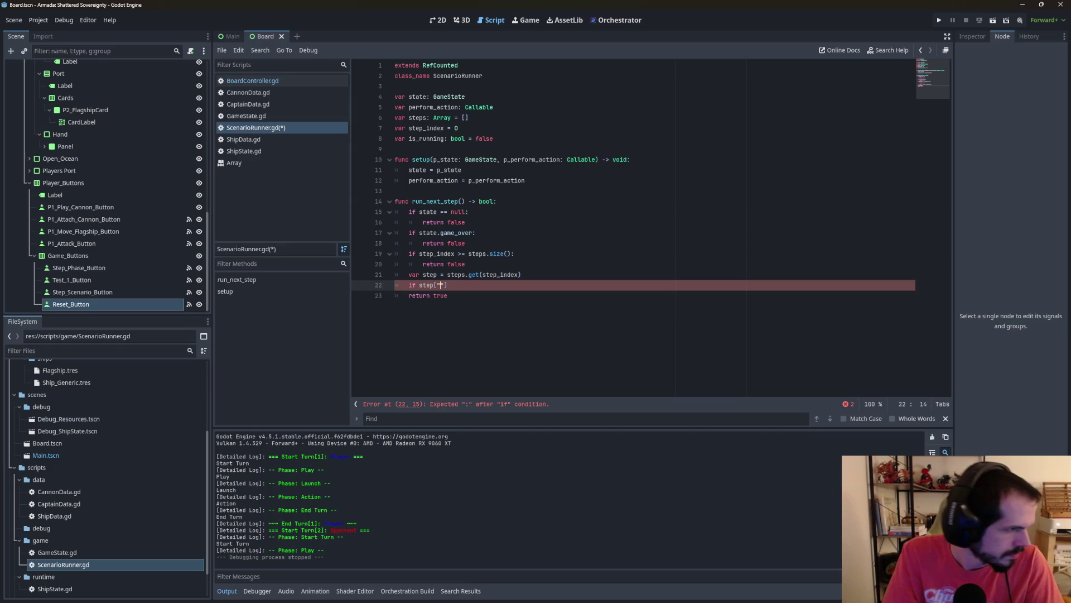
text(type"])
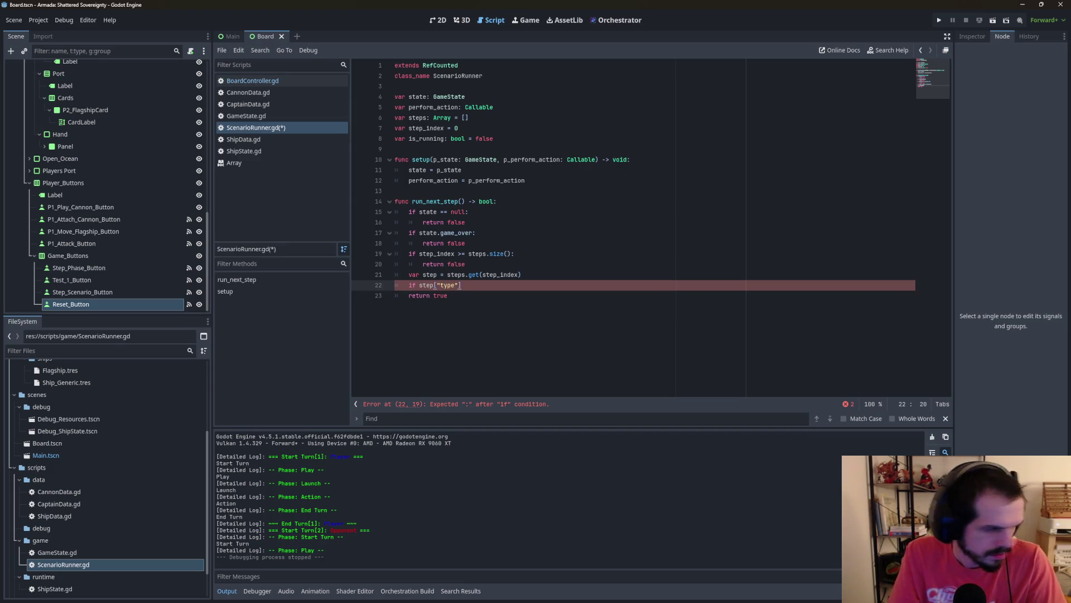
text( == )
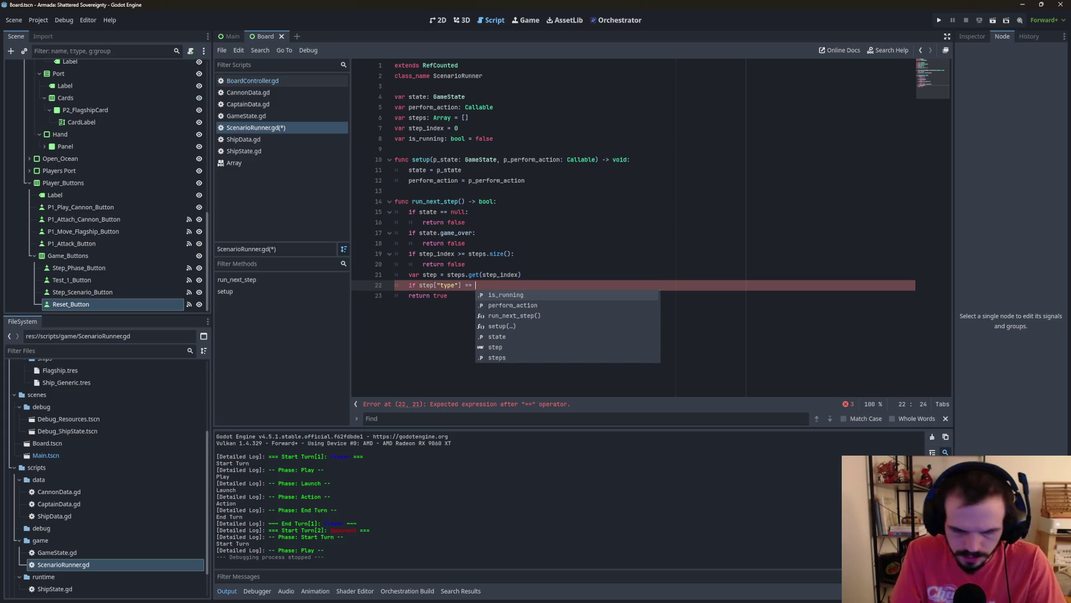
text("st)
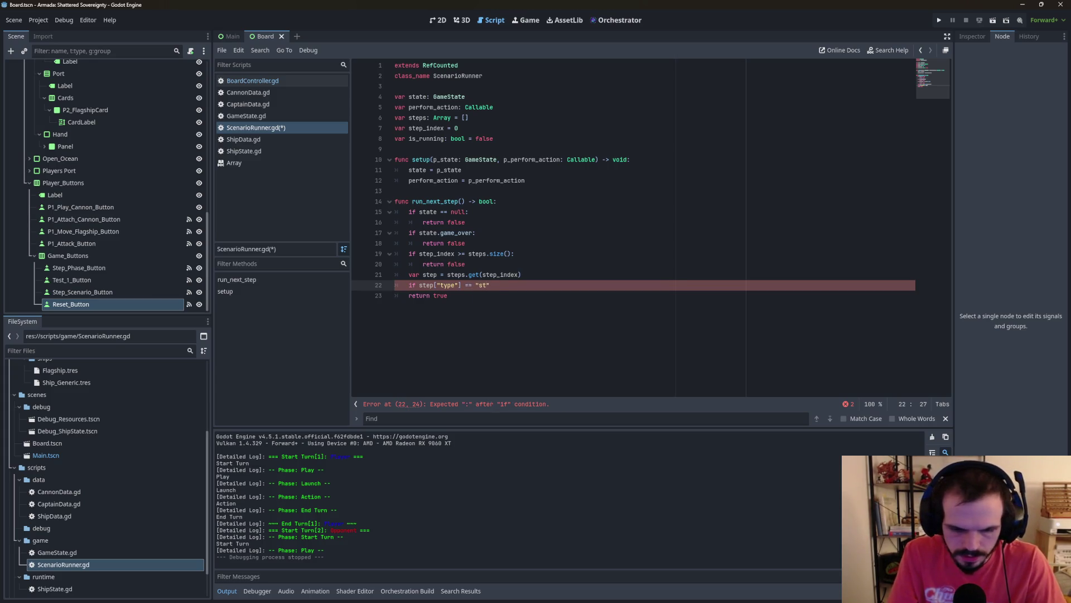
text(ep_p)
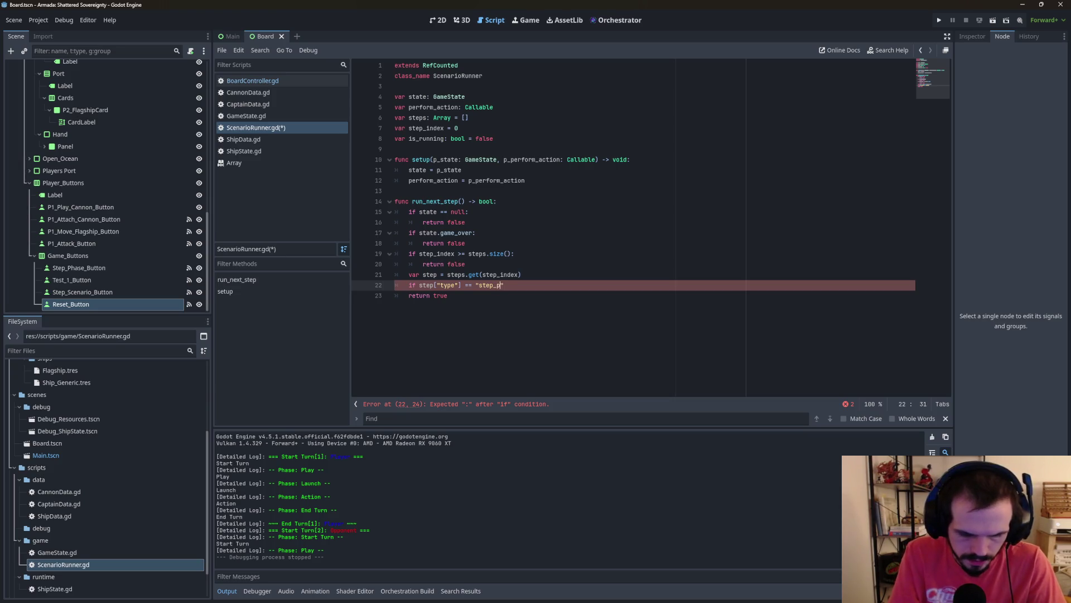
text(hase)
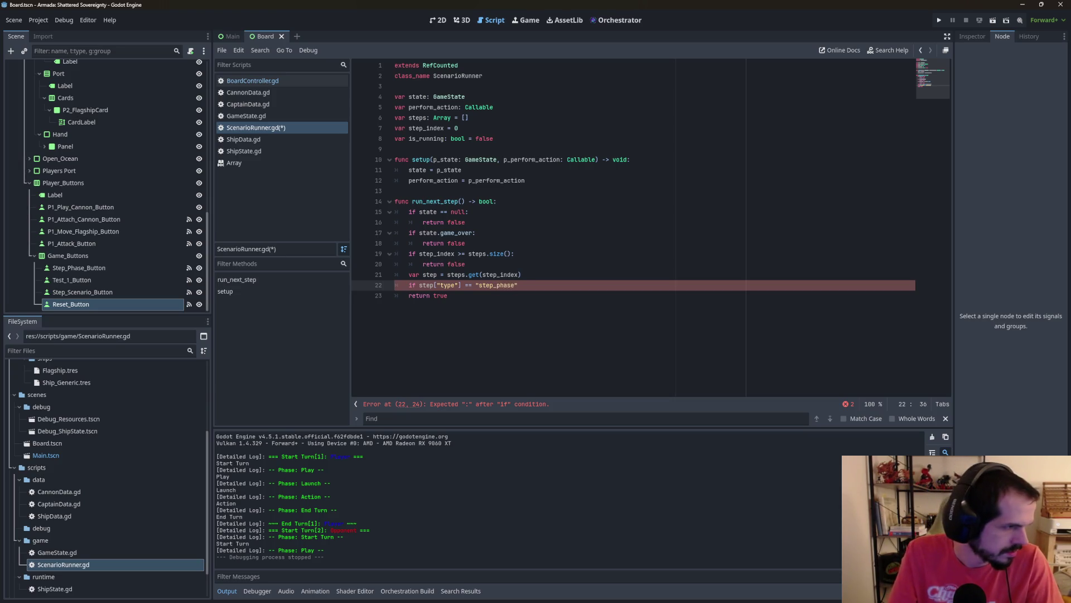
text(:)
key(Return)
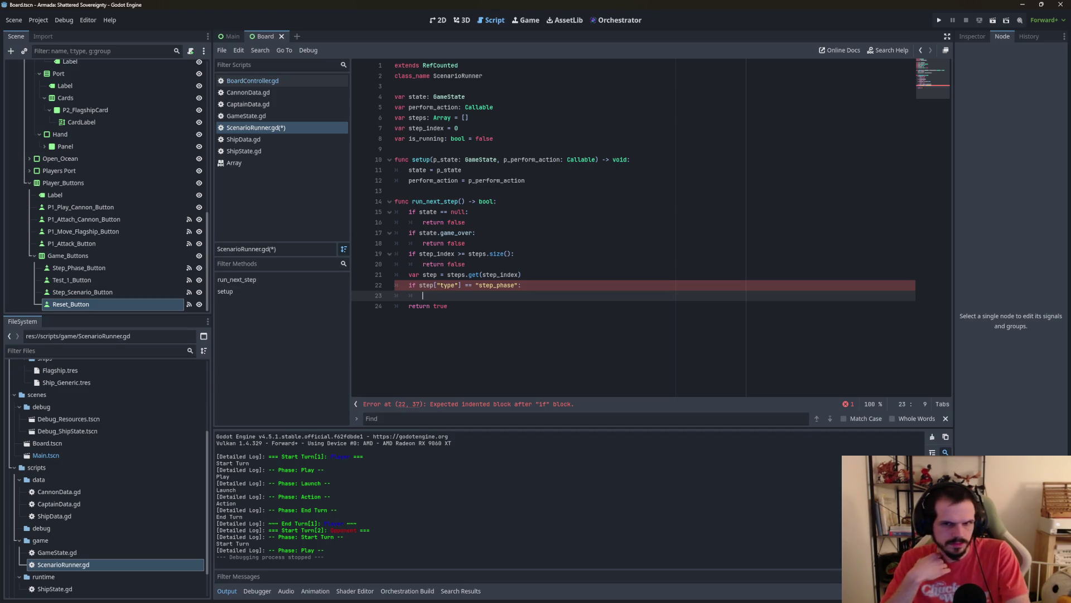
text(pass)
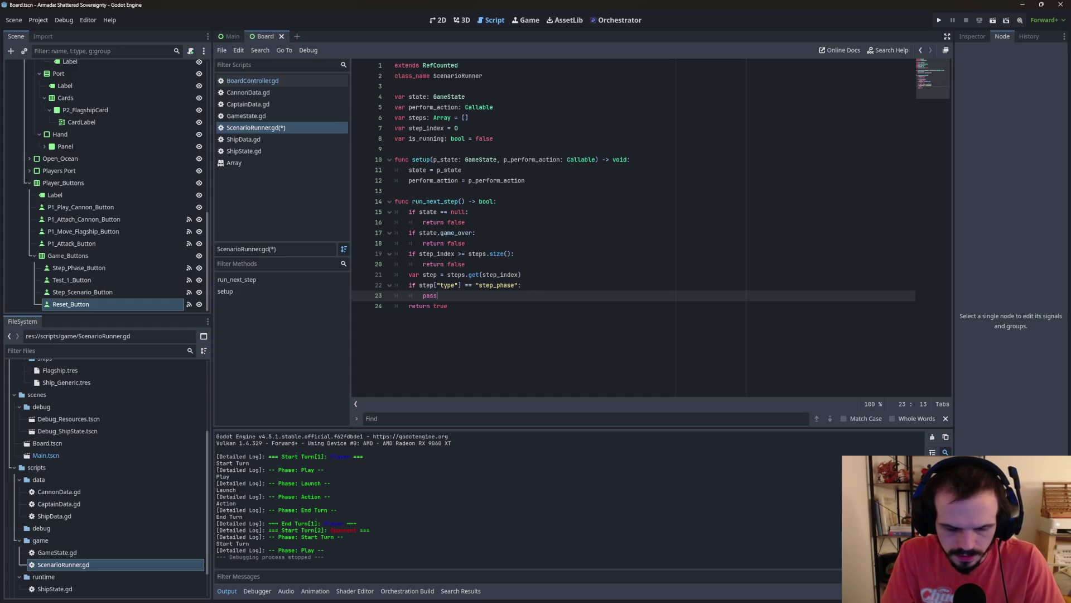
text( #h)
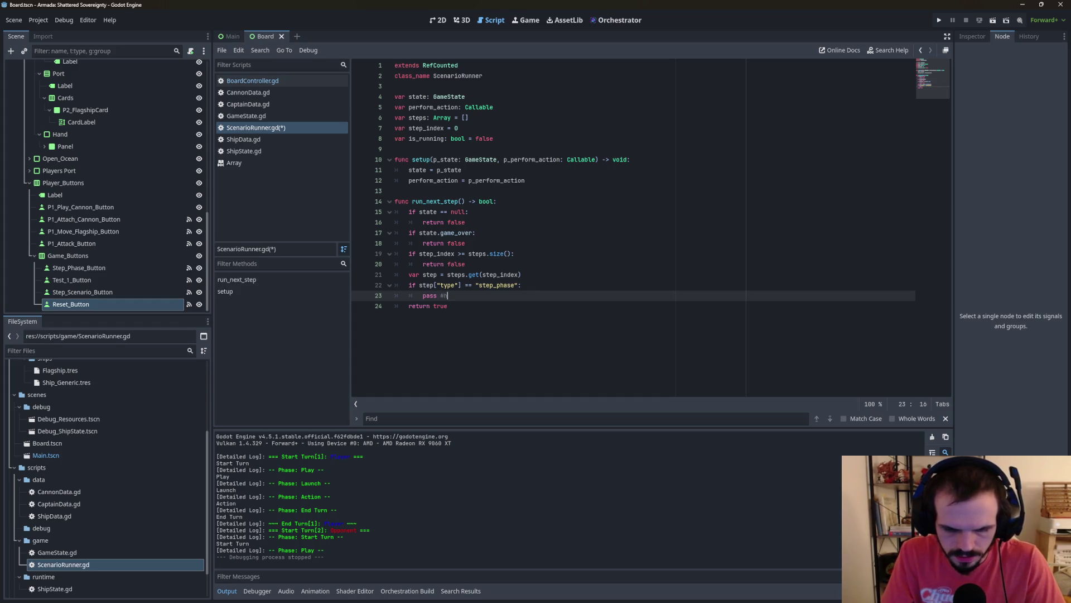
text(elp with ad)
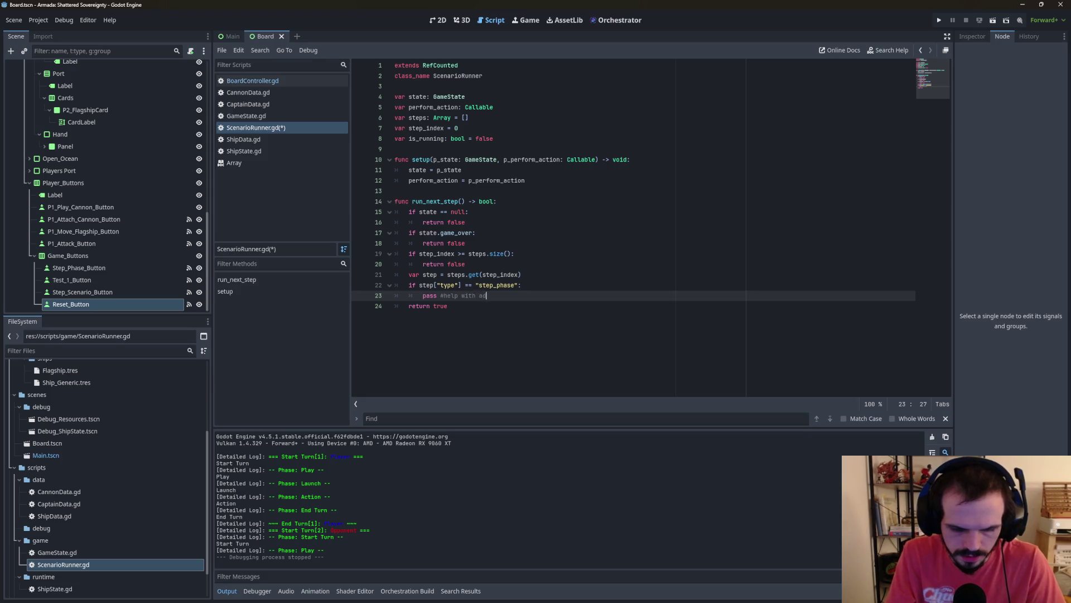
text(vance phase calls)
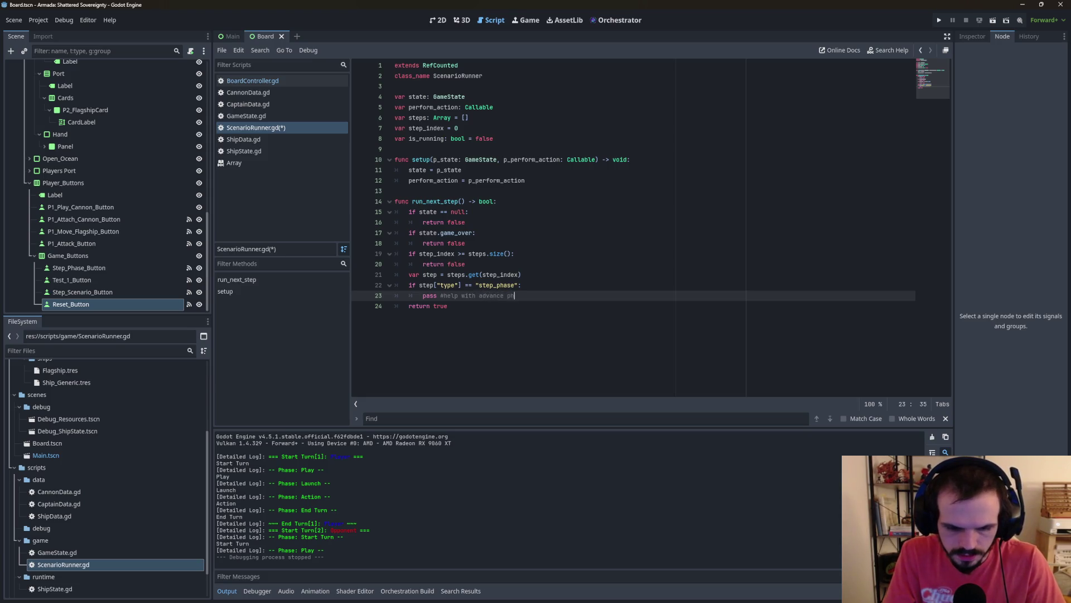
text(ack)
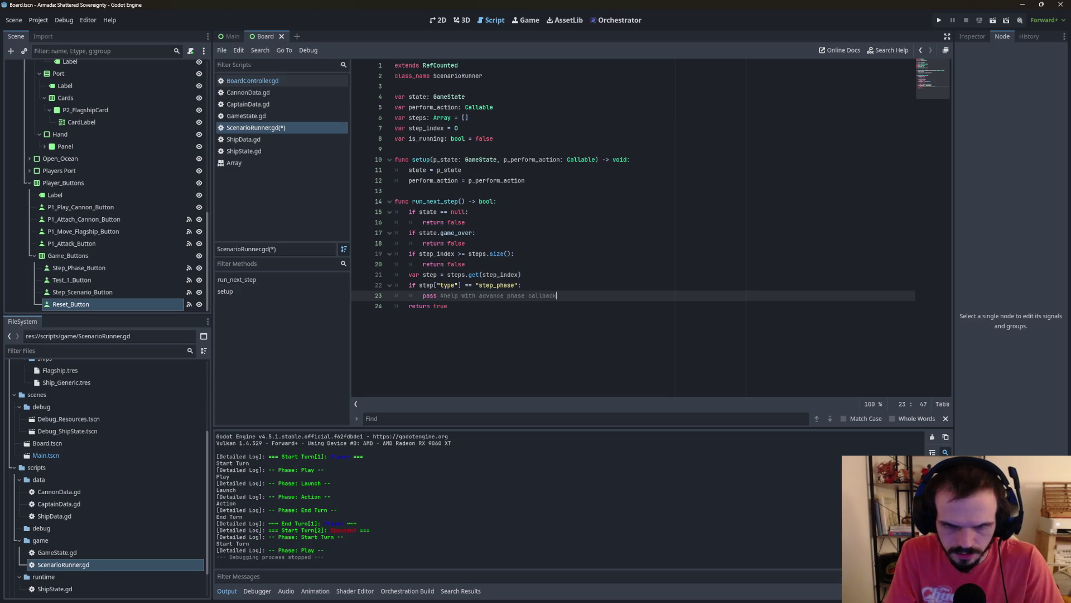
key(Return)
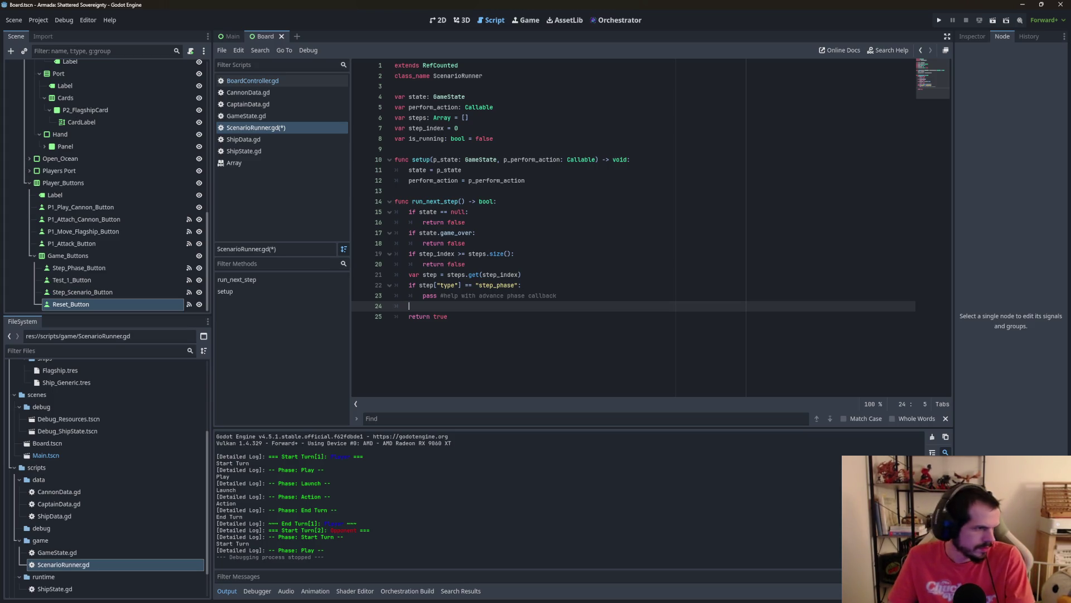
Step: Add the parameter p_advance_phase: Callable to the setup() signature
click(588, 170)
click(588, 161)
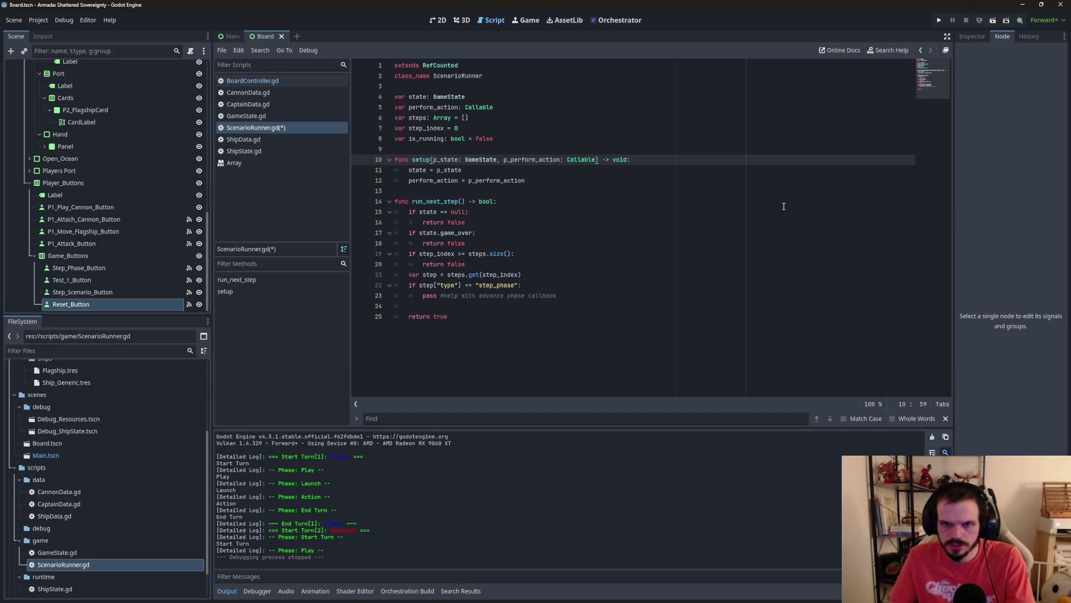
text(, )
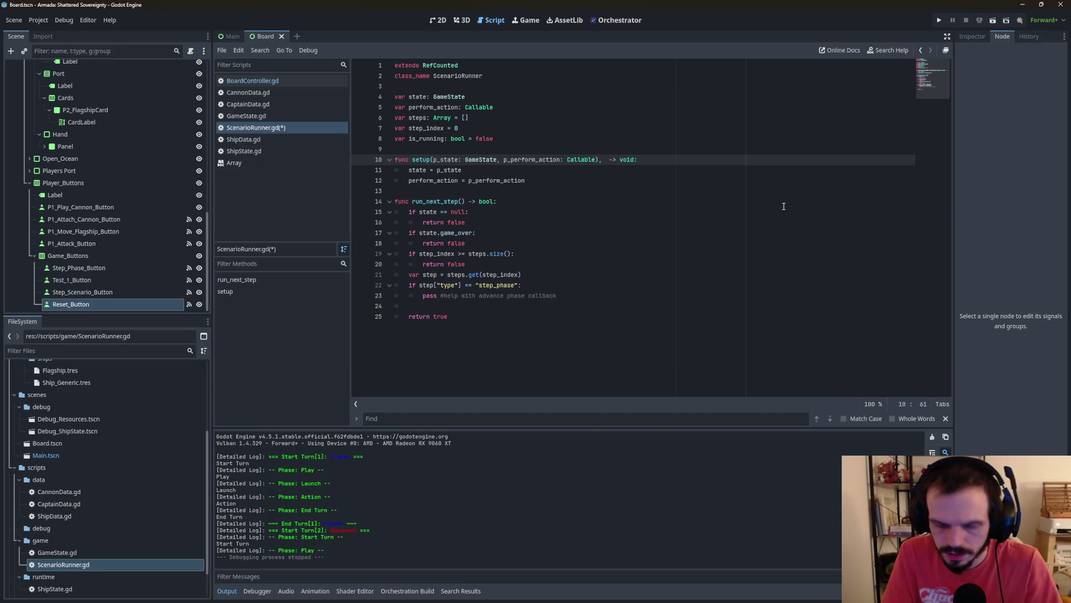
text(p_)
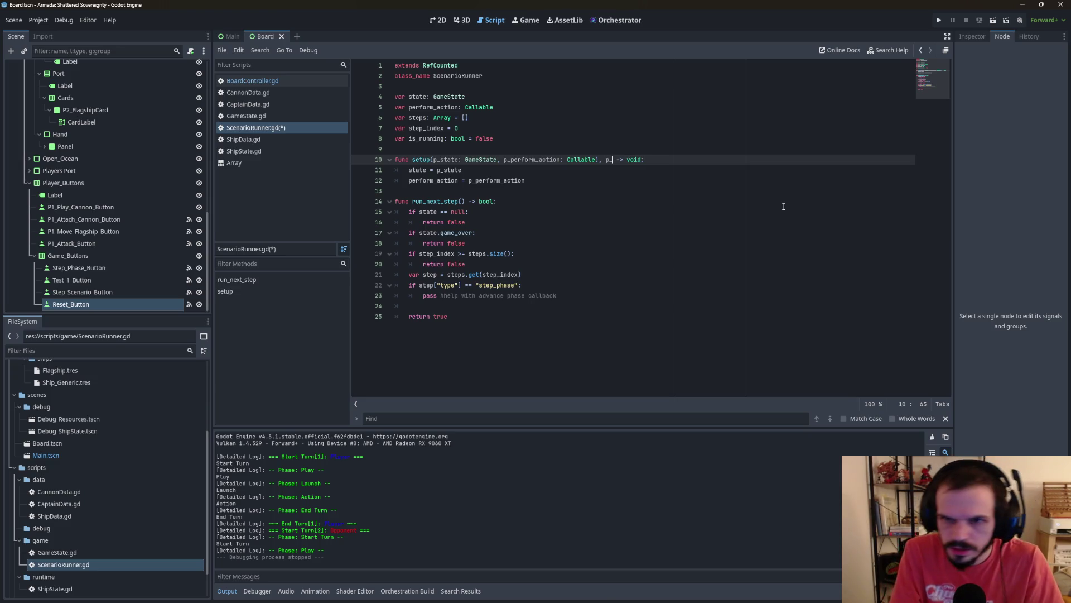
key(BackSpace)
key(BackSpace)
key(BackSpace)
key(Left)
text(, )
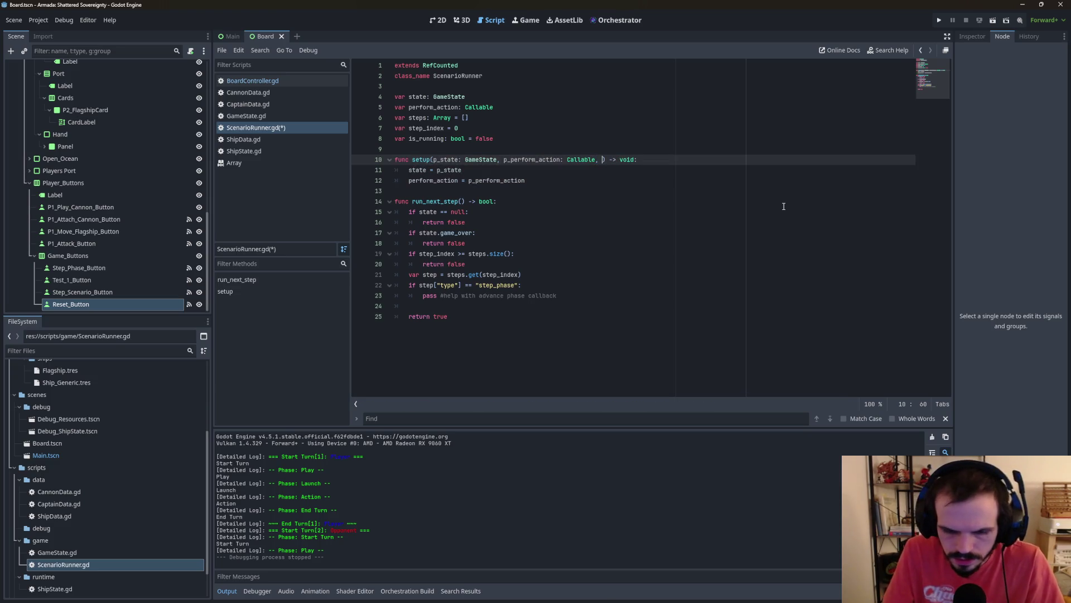
text(p_advance)
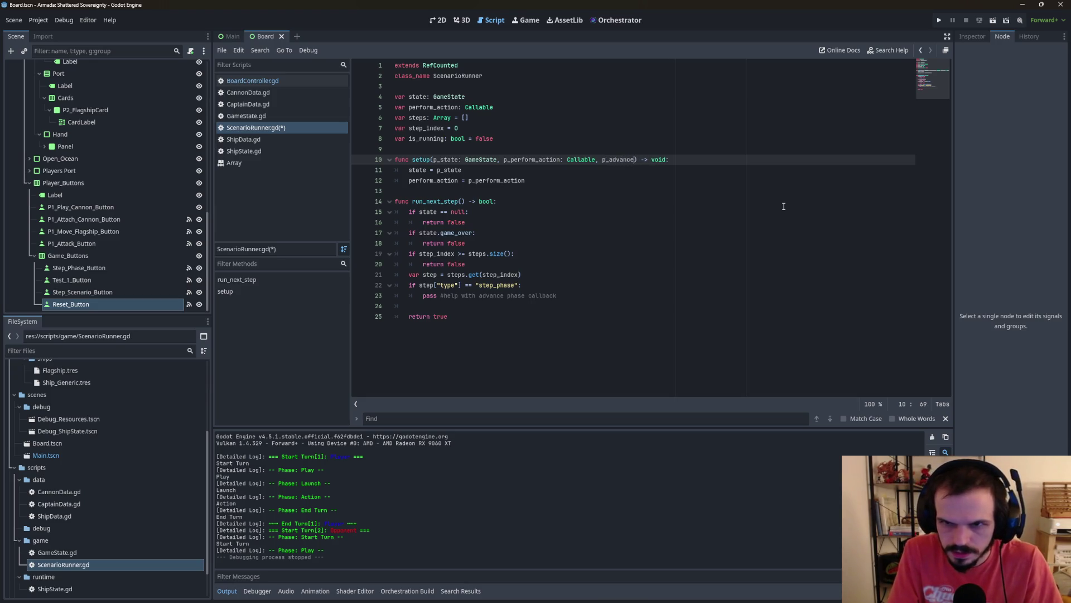
text(_phase)
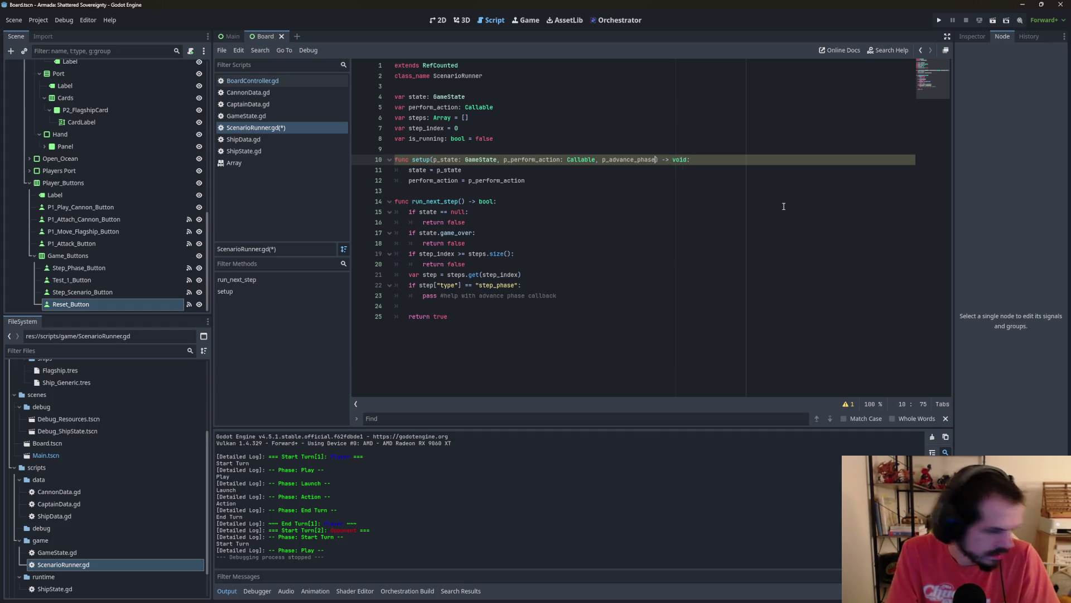
text(: Calla)
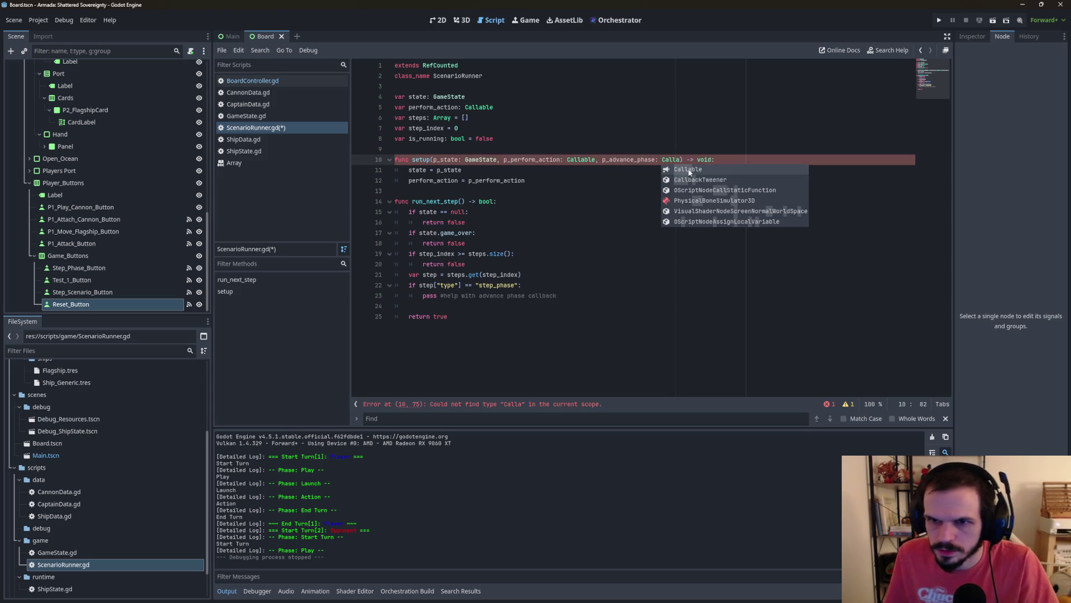
click(689, 169)
Step: Select the placeholder pass line, then move back to the member declarations
click(558, 296)
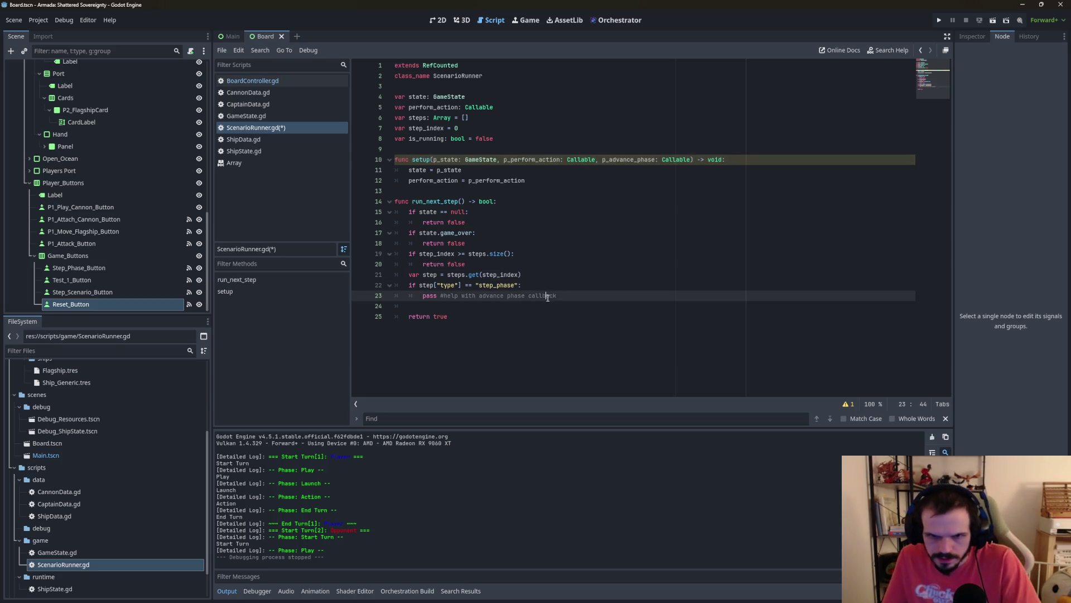
drag(573, 296, 419, 300)
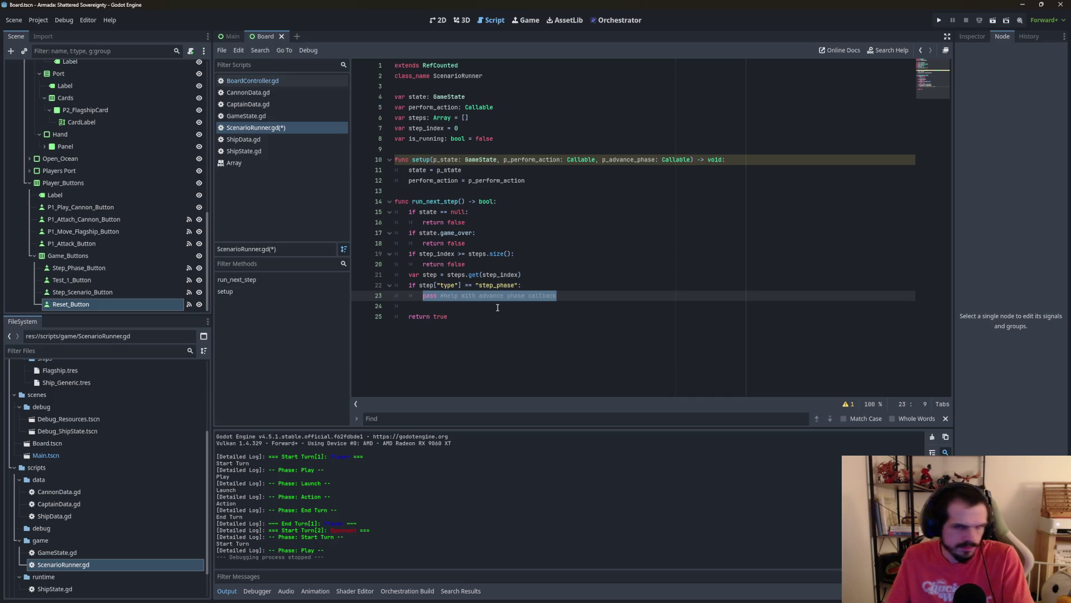
click(506, 181)
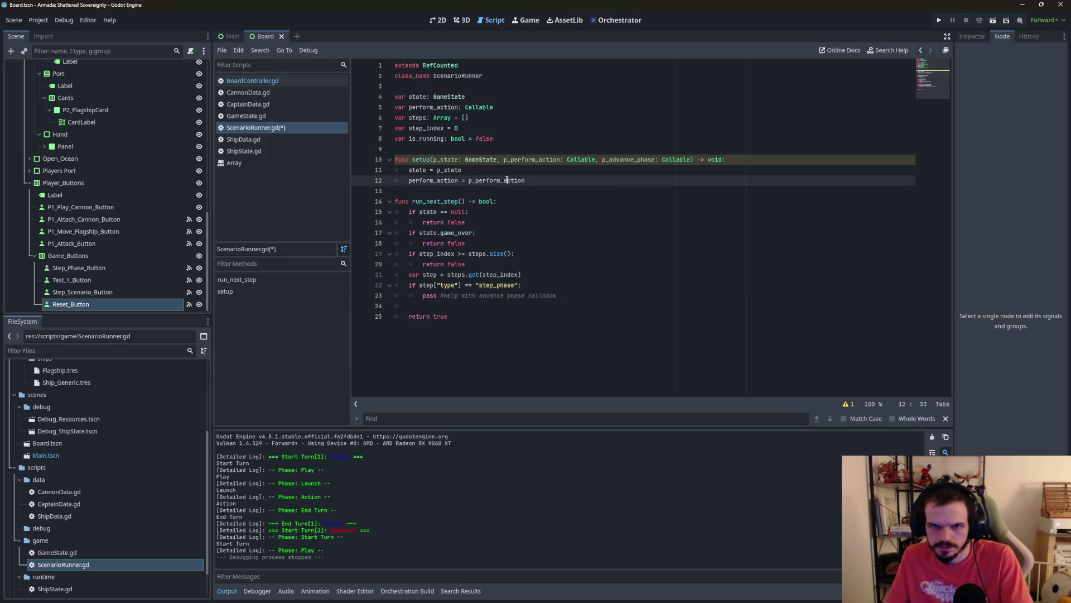
click(514, 135)
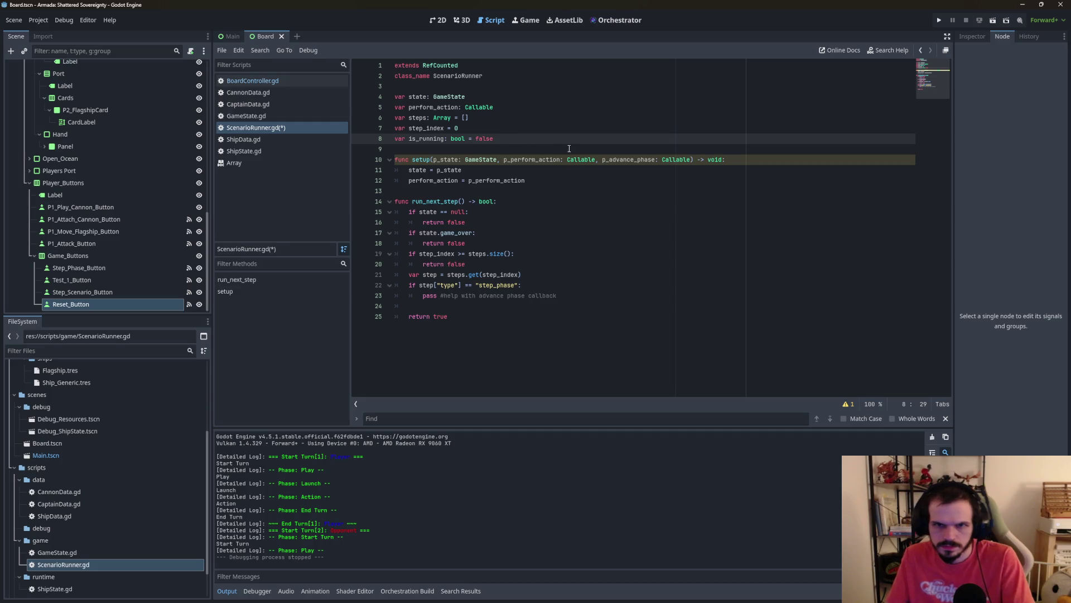
Step: Declare var advance_phase: Callable below the perform_action declaration
click(530, 105)
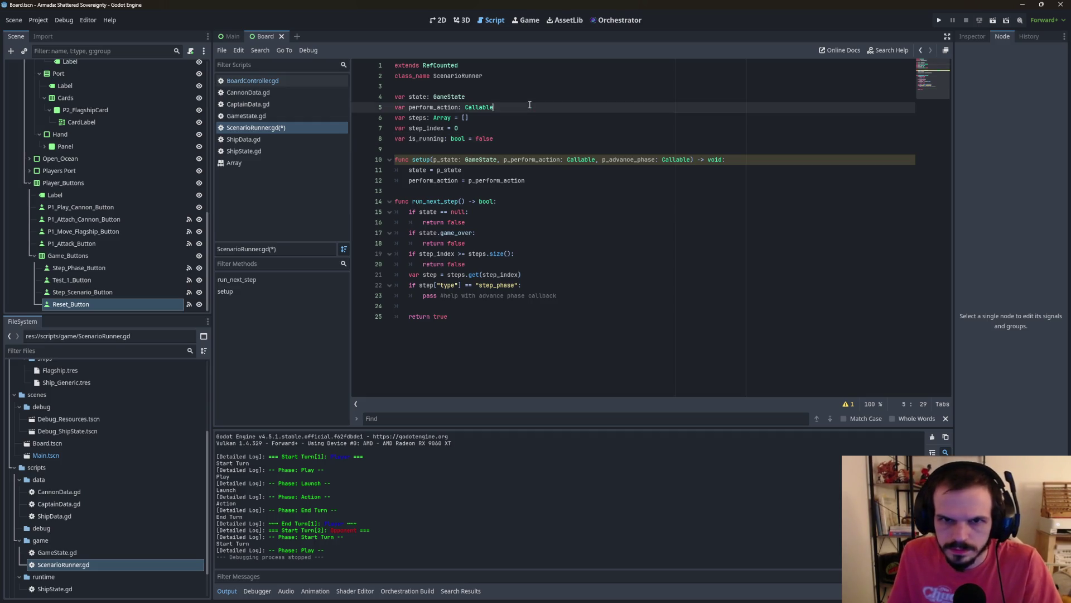
key(Return)
text(var a)
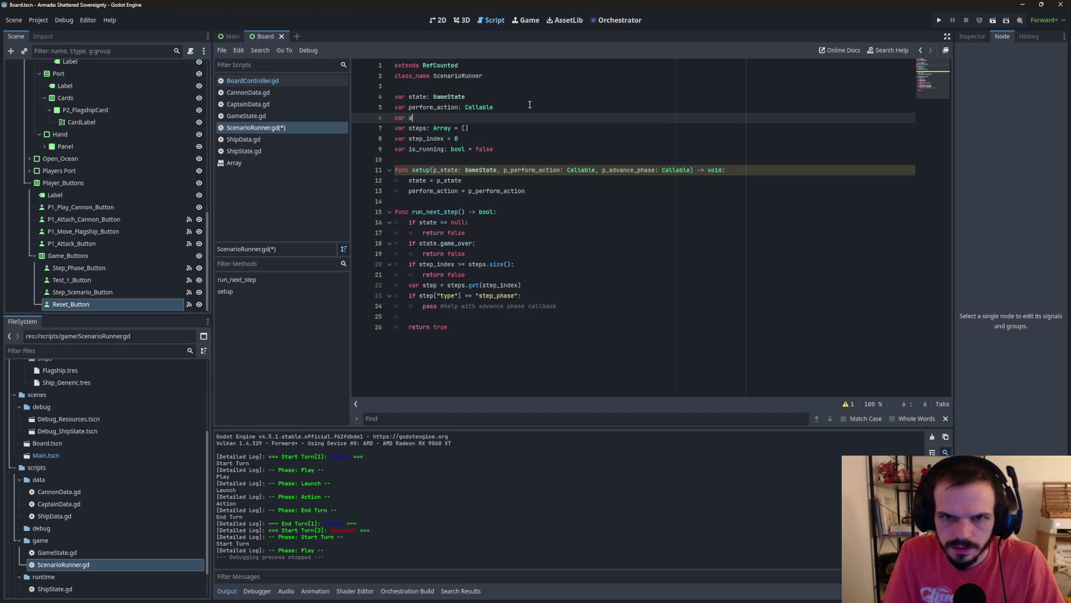
text(dvance_)
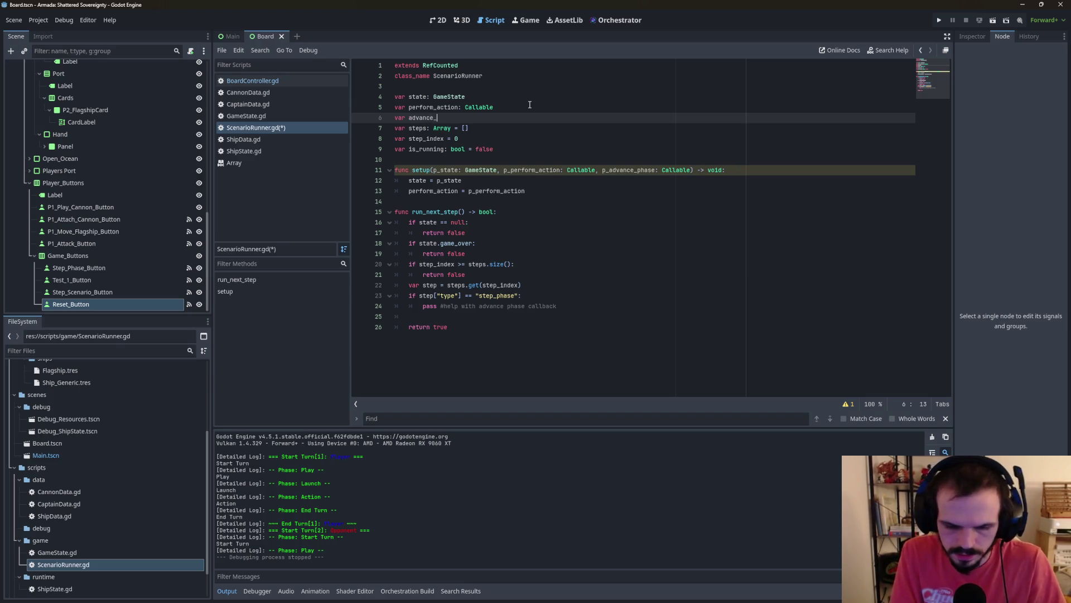
text(phase: Call)
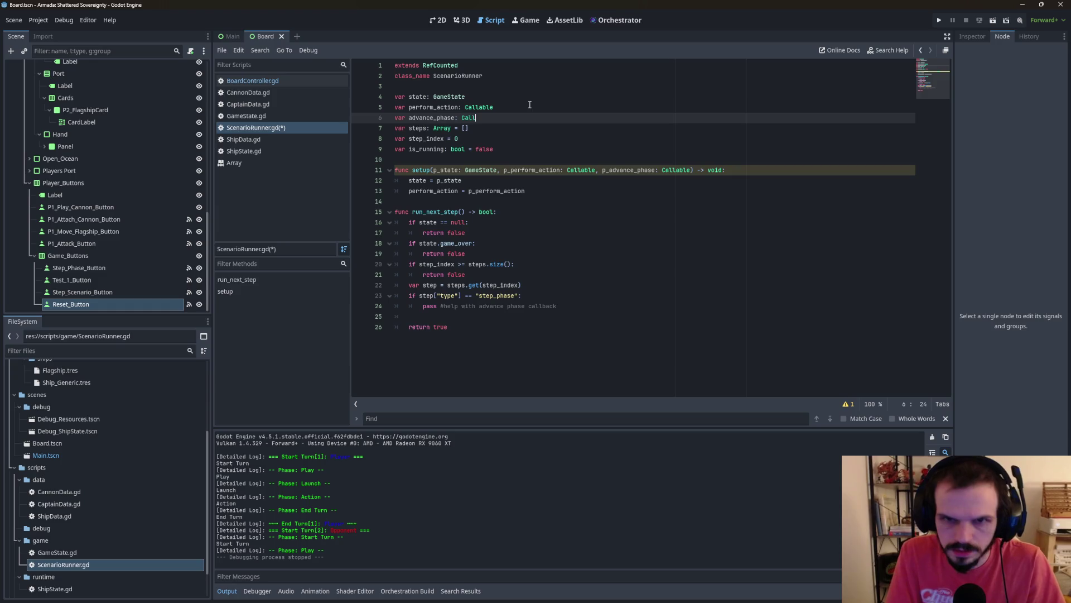
key(Return)
Step: Assign advance_phase = p_advance_phase in setup and select the placeholder pass line
click(531, 192)
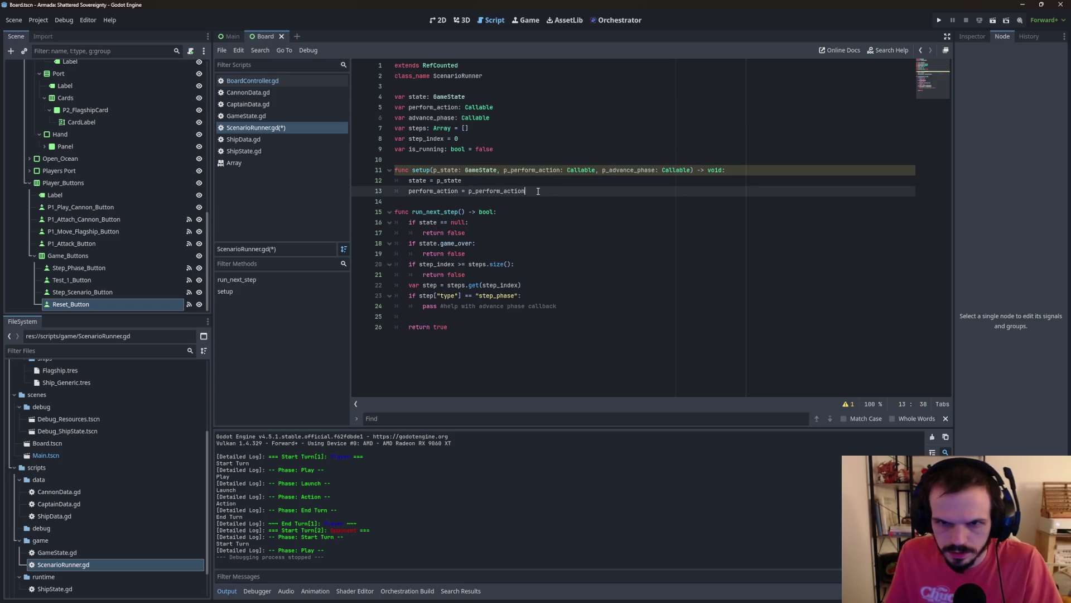
key(Return)
text(ad)
key(Return)
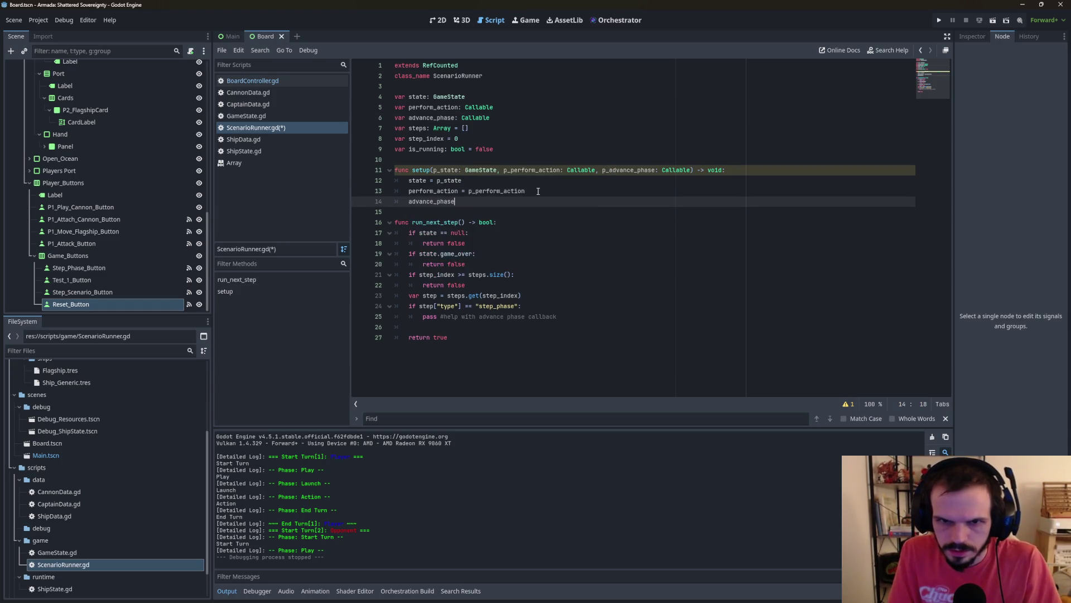
text( = p_ad)
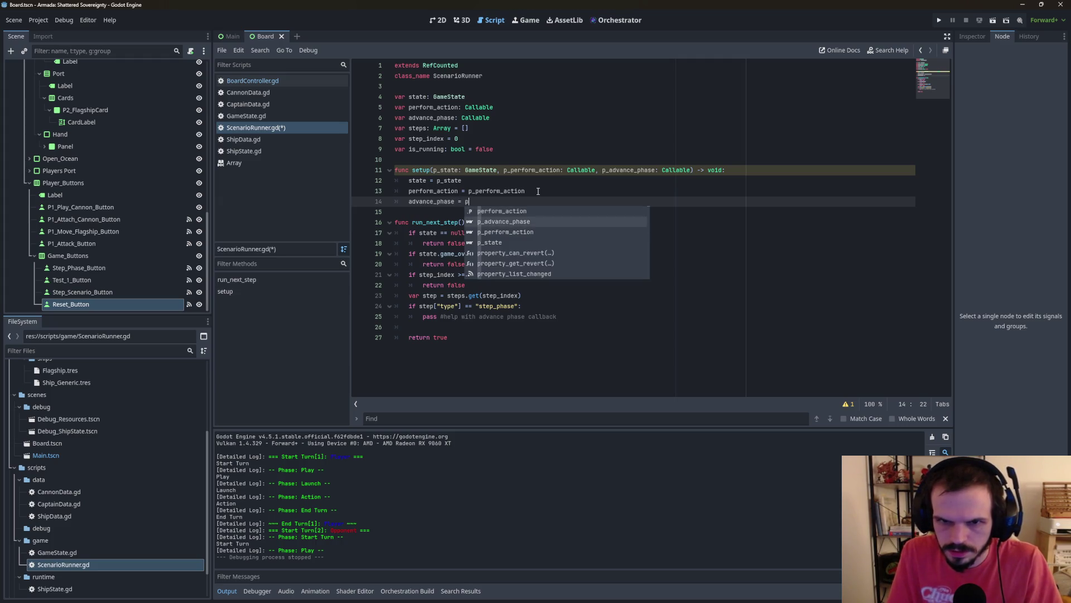
key(Return)
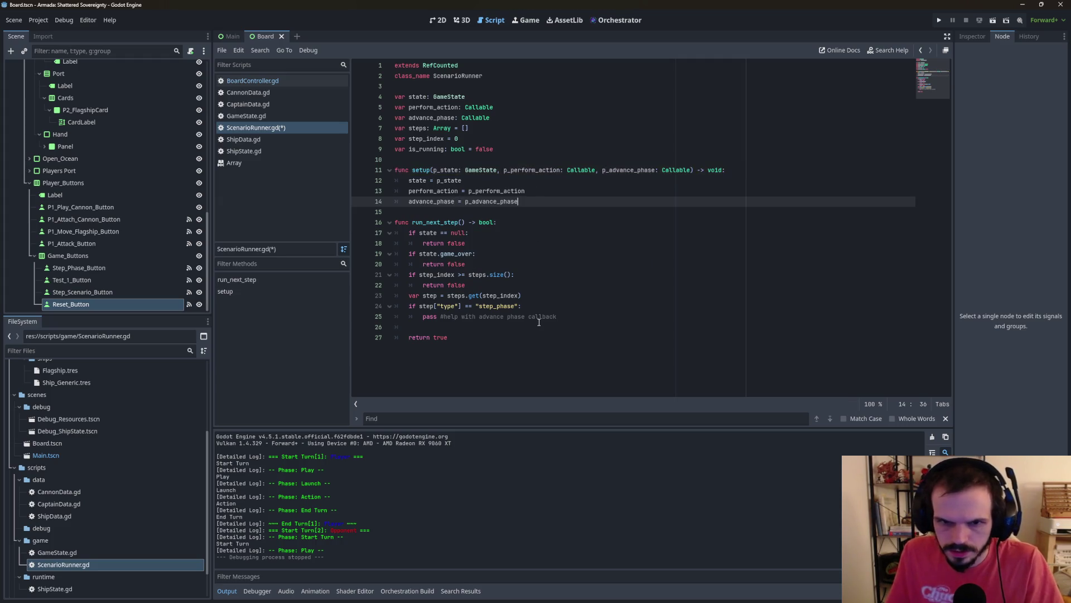
click(540, 317)
drag(582, 319, 422, 316)
Step: Replace the pass placeholder with advance_phase, indented under the step_phase check
text(a)
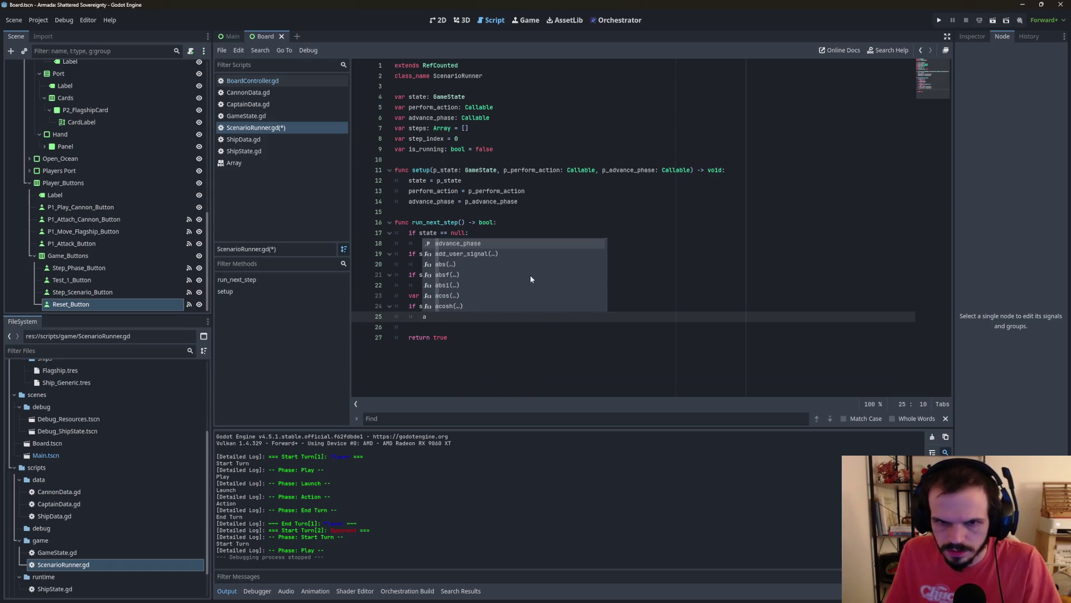
key(Return)
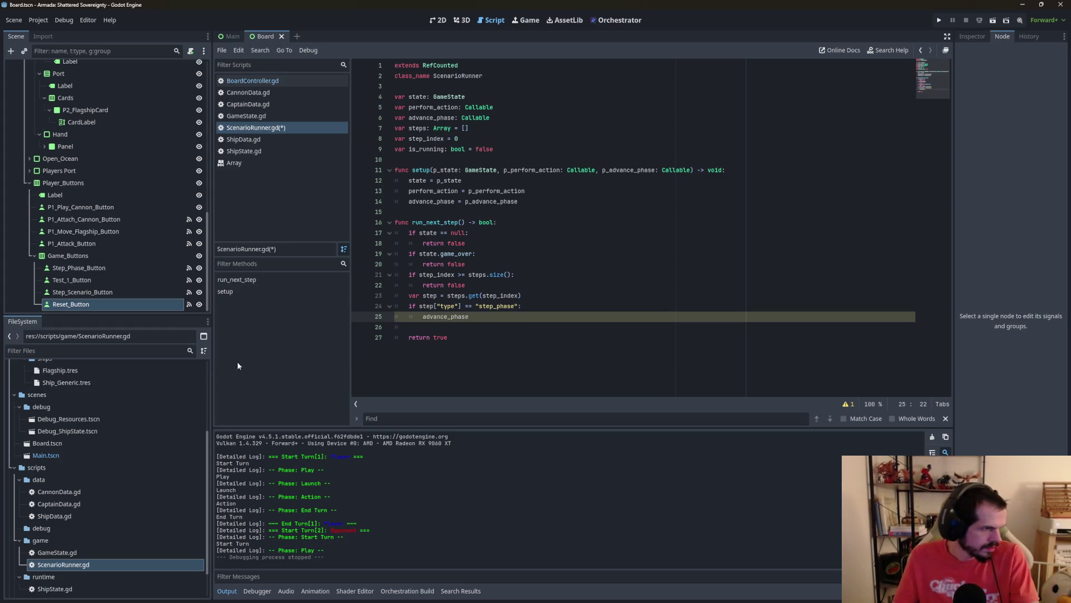
key(shift+Tab)
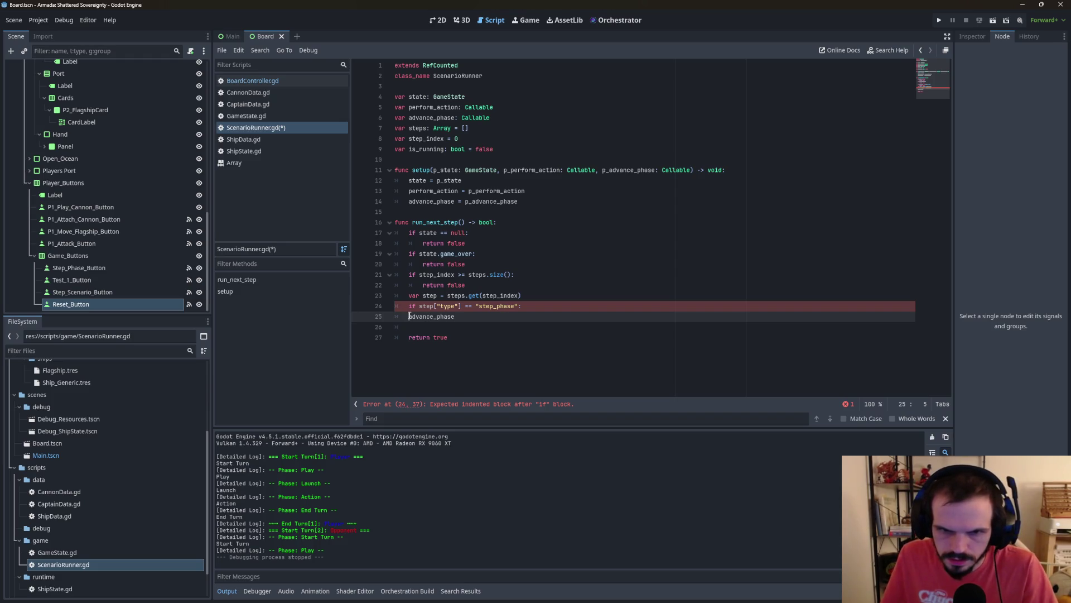
key(Tab)
click(496, 316)
Step: Add an elif step["type"] == "action": branch below it
key(Return)
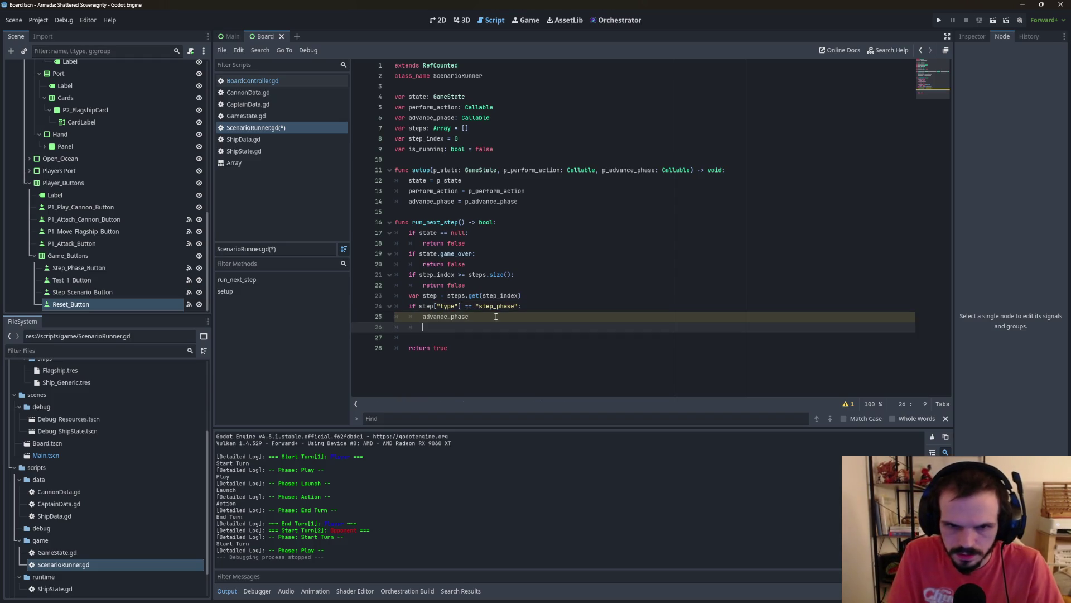
text(elif)
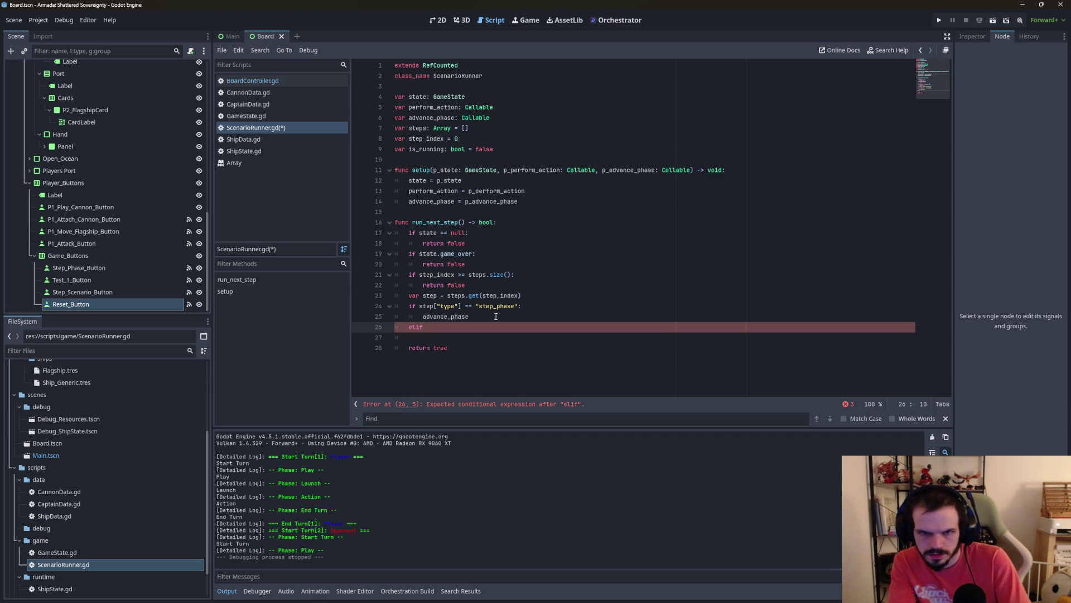
text( step)
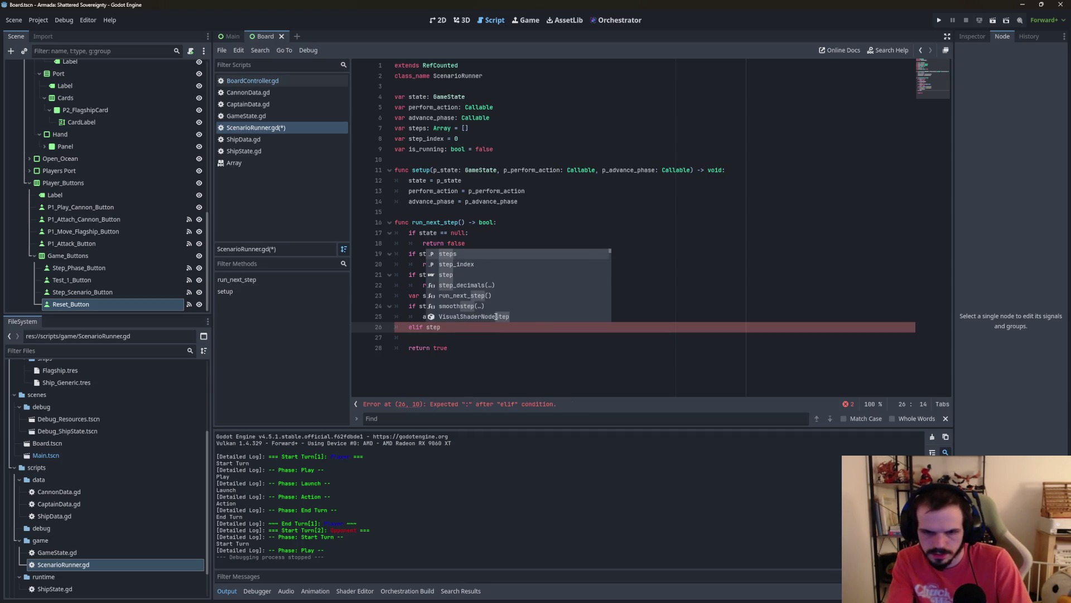
text(["type)
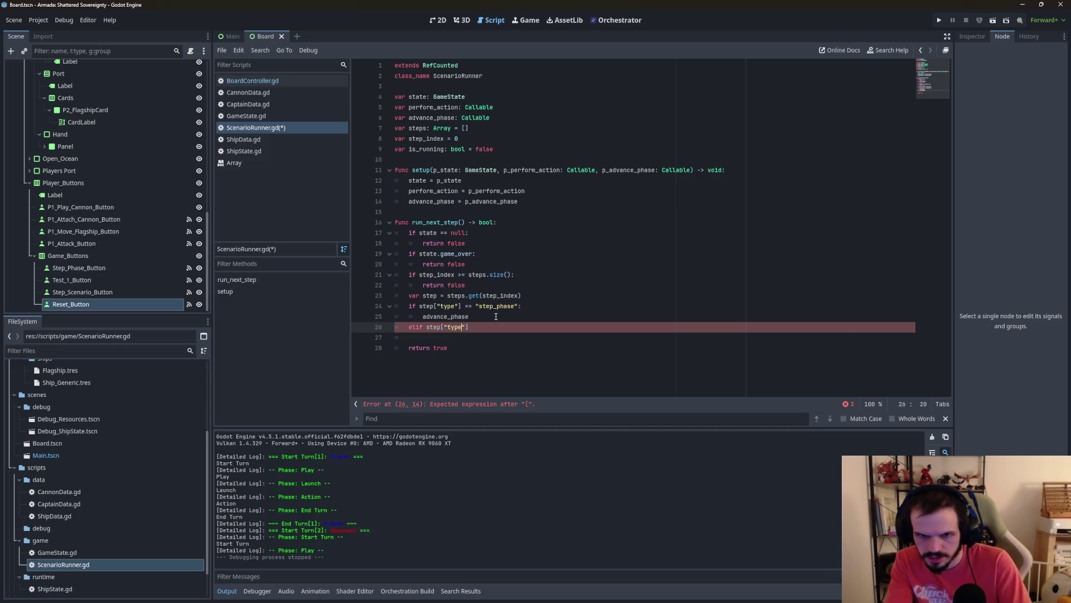
text("] == )
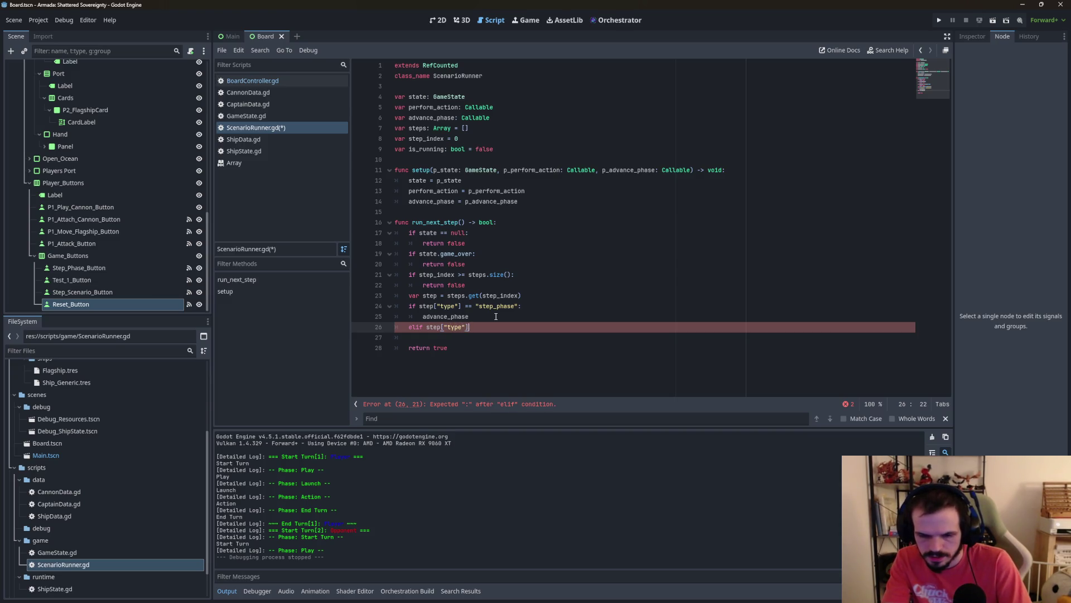
text(")
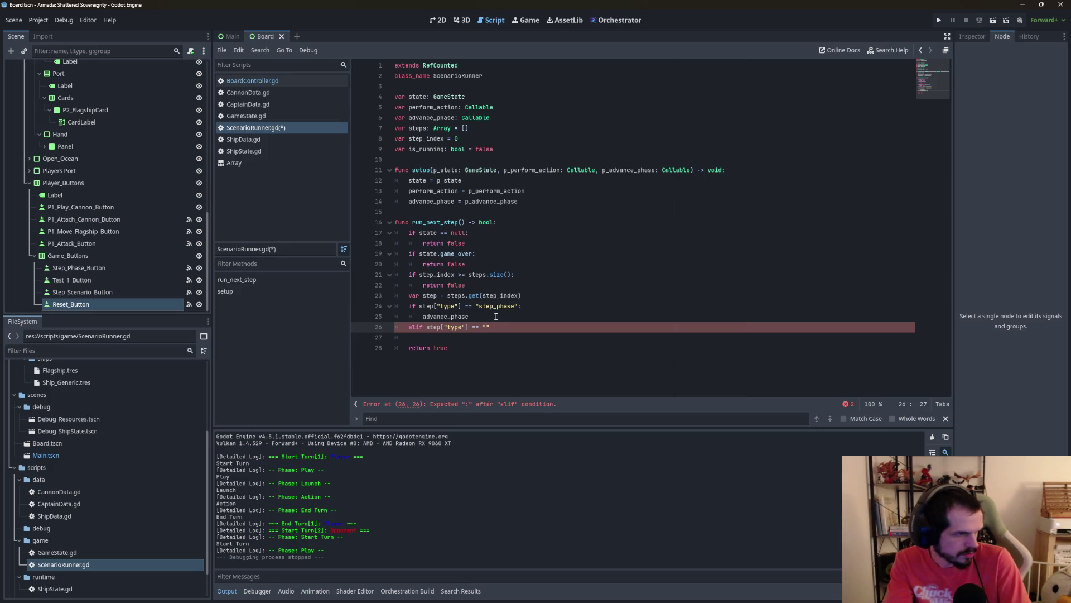
text(action")
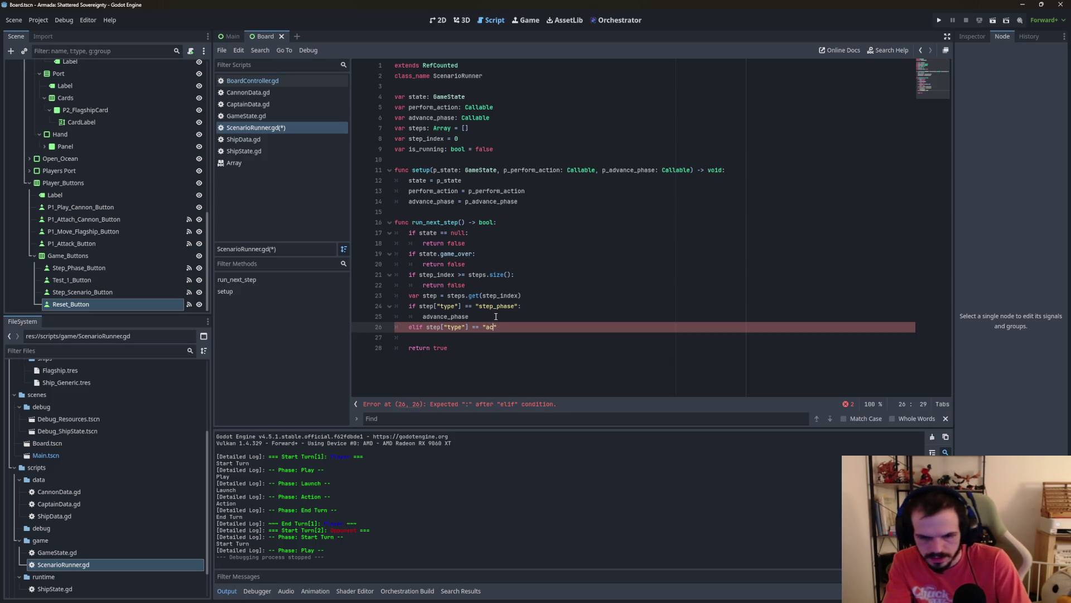
text(:)
key(Return)
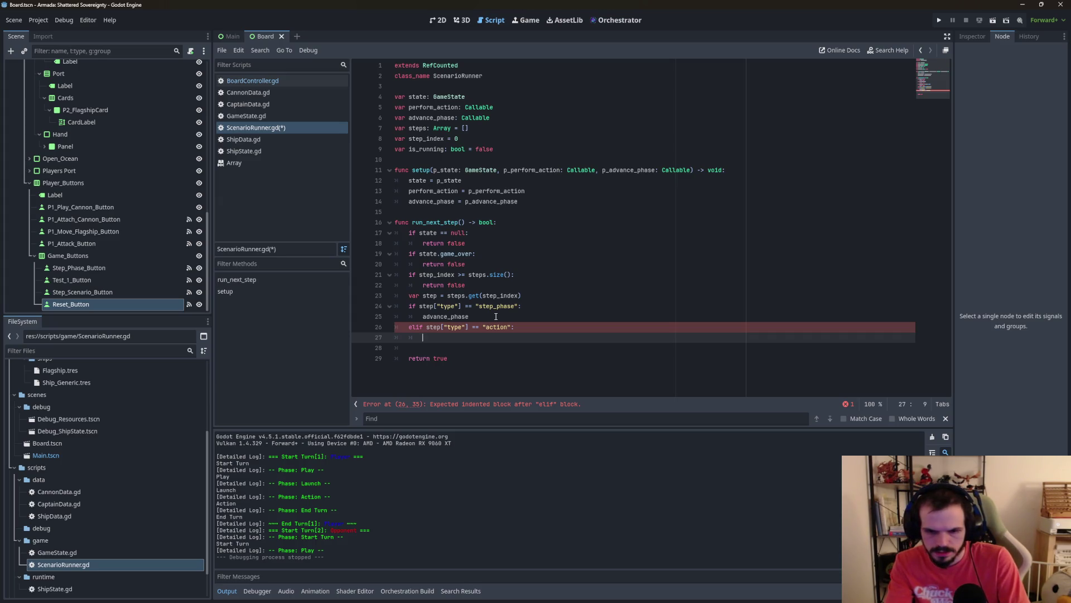
Step: Write perform_action(step["player"], step["action"]) in the action branch on line 27
text(per)
key(Return)
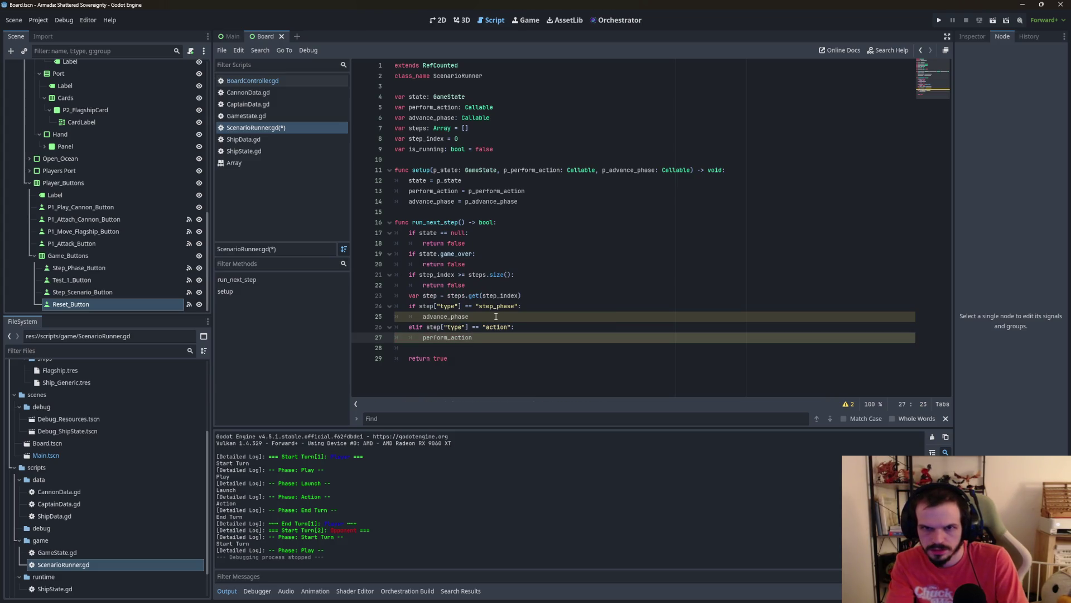
text(()
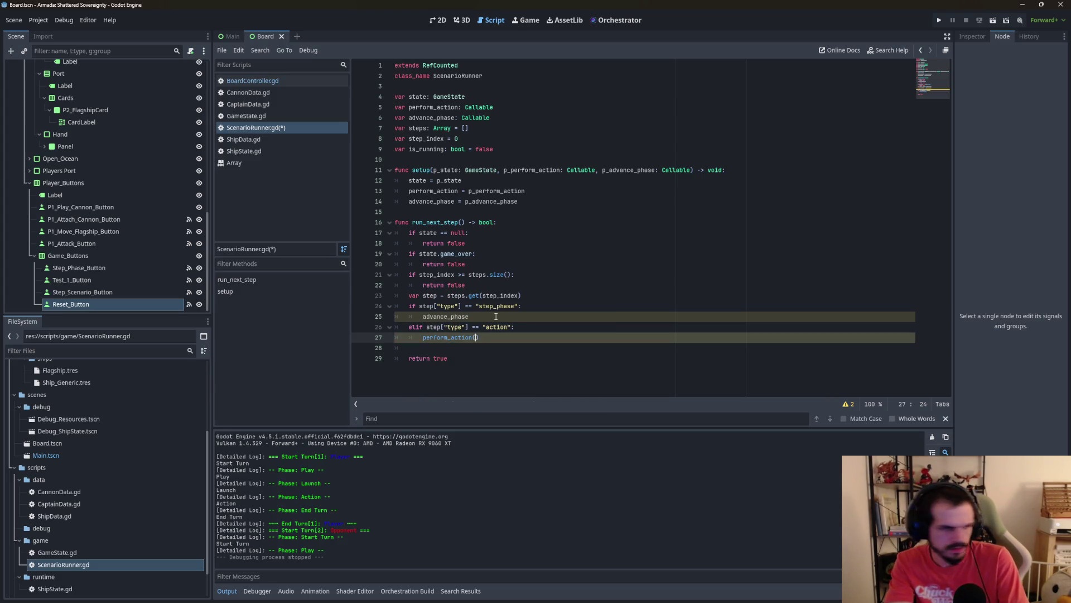
text(player)
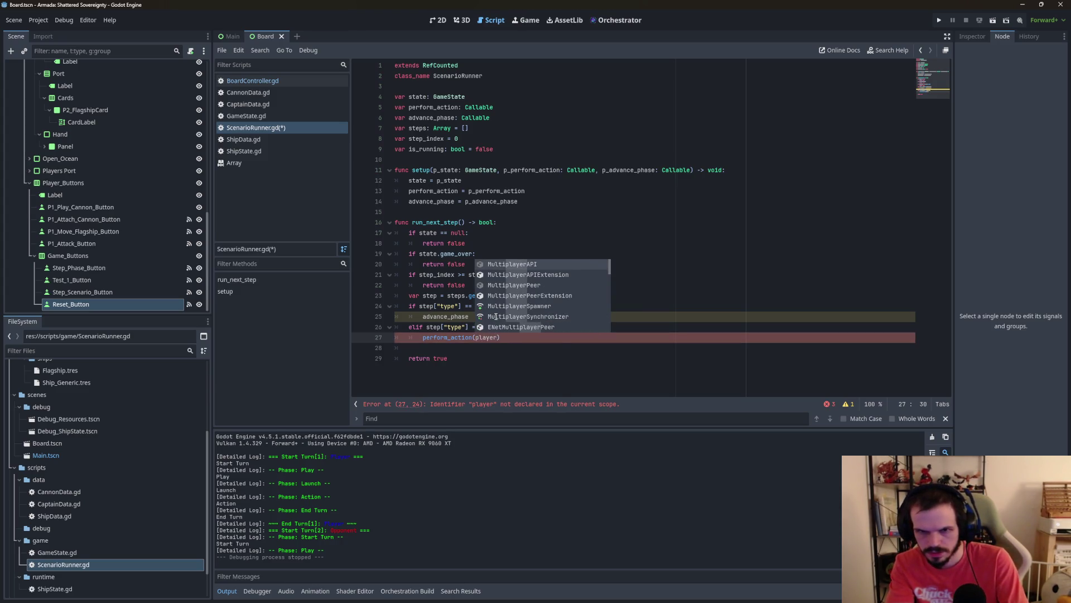
text(, act)
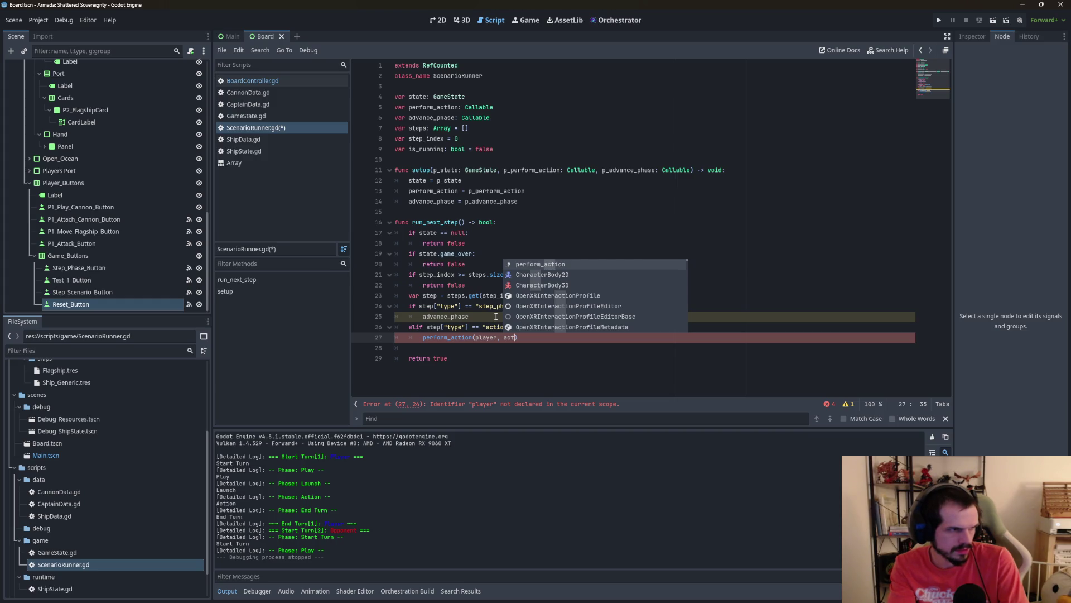
key(BackSpace)
key(BackSpace)
key(BackSpace)
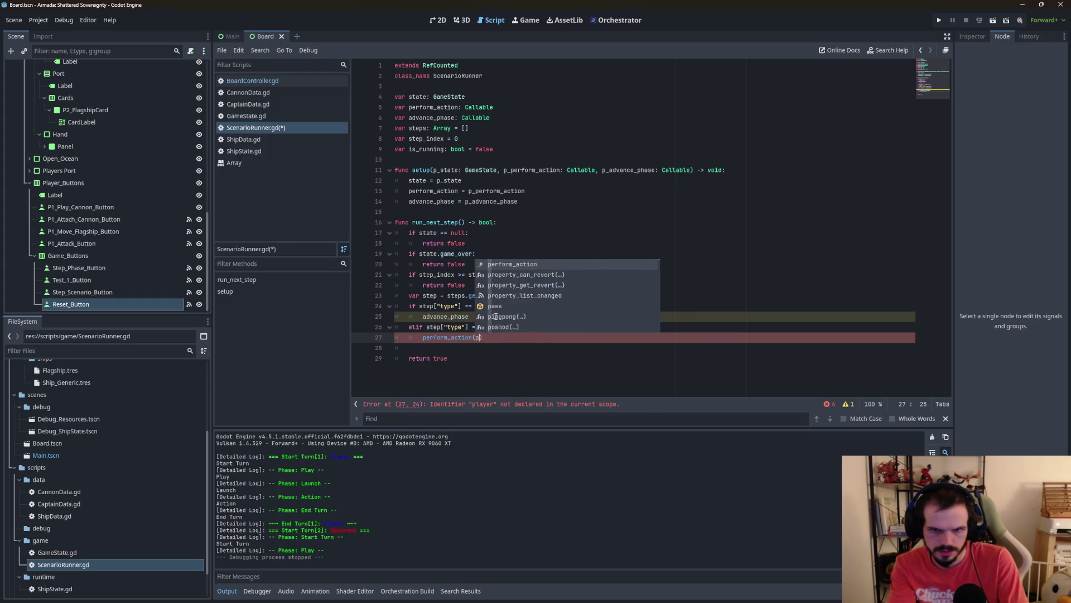
text(")
key(BackSpace)
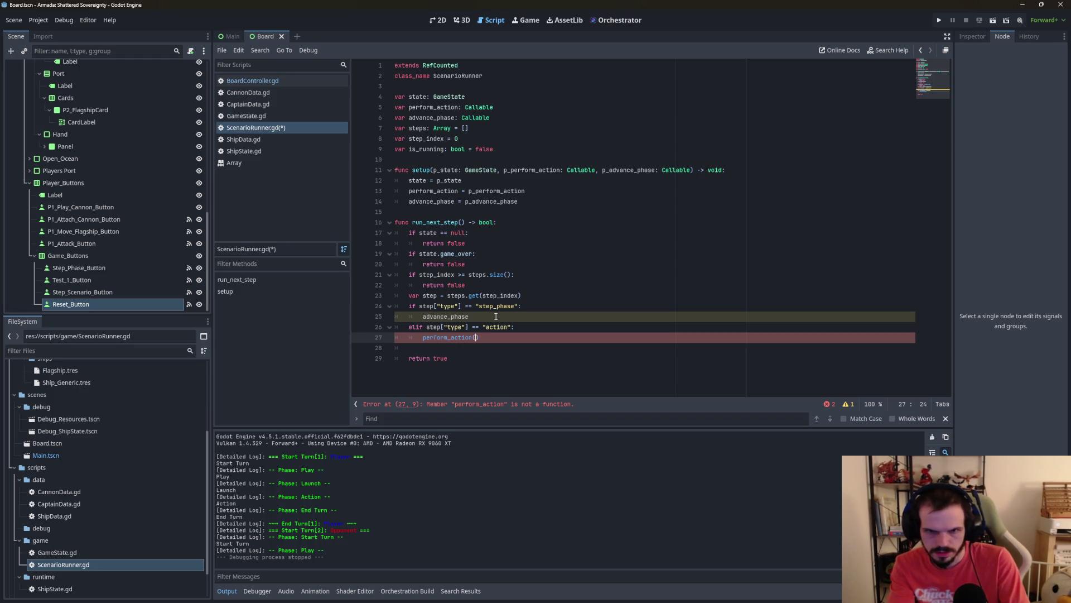
text(step[)
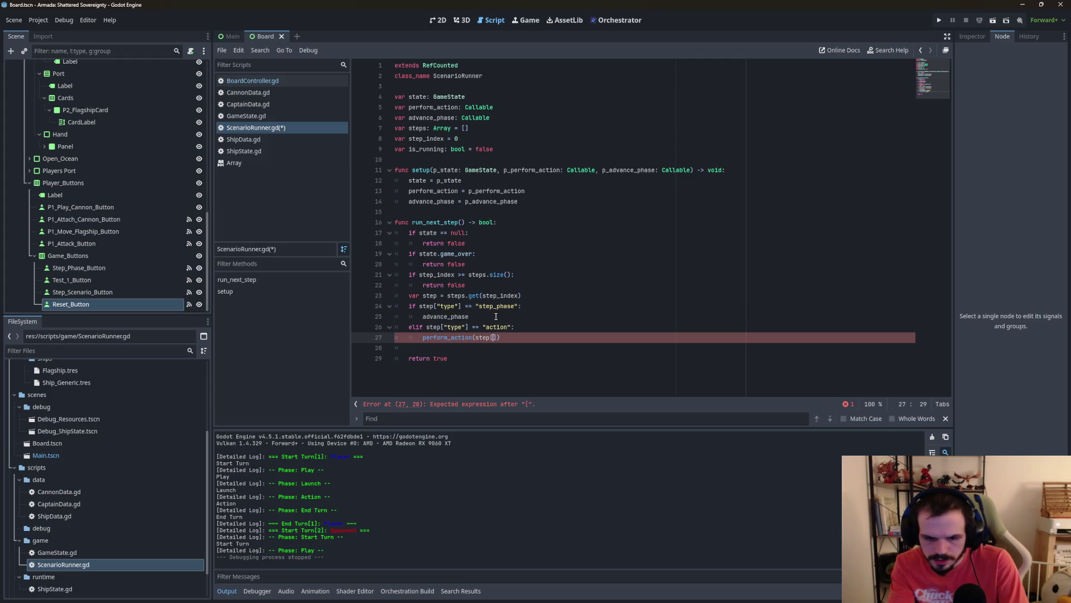
text("player"])
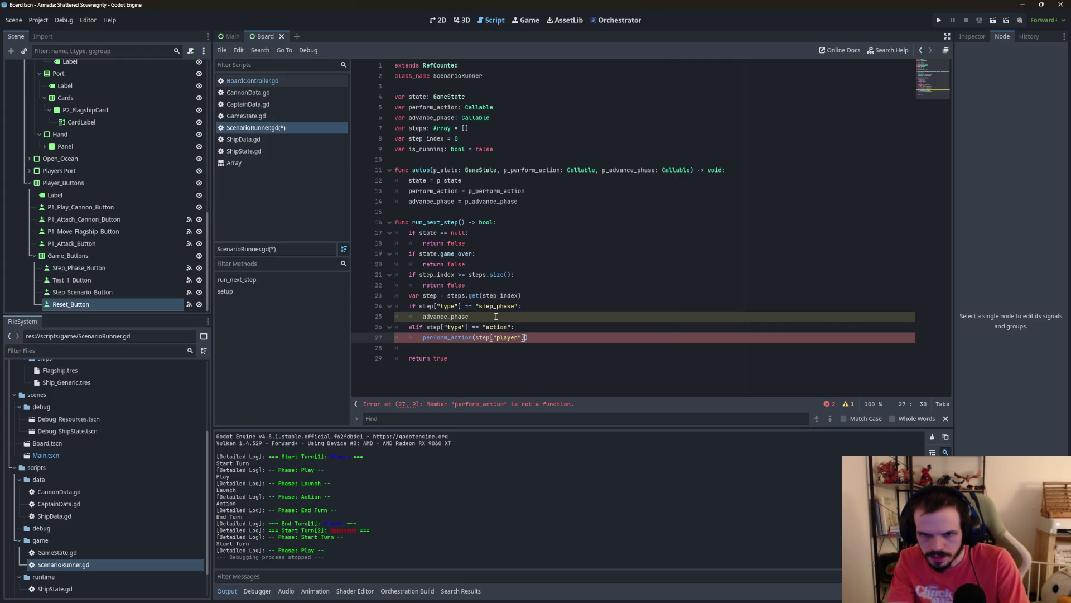
text(, step)
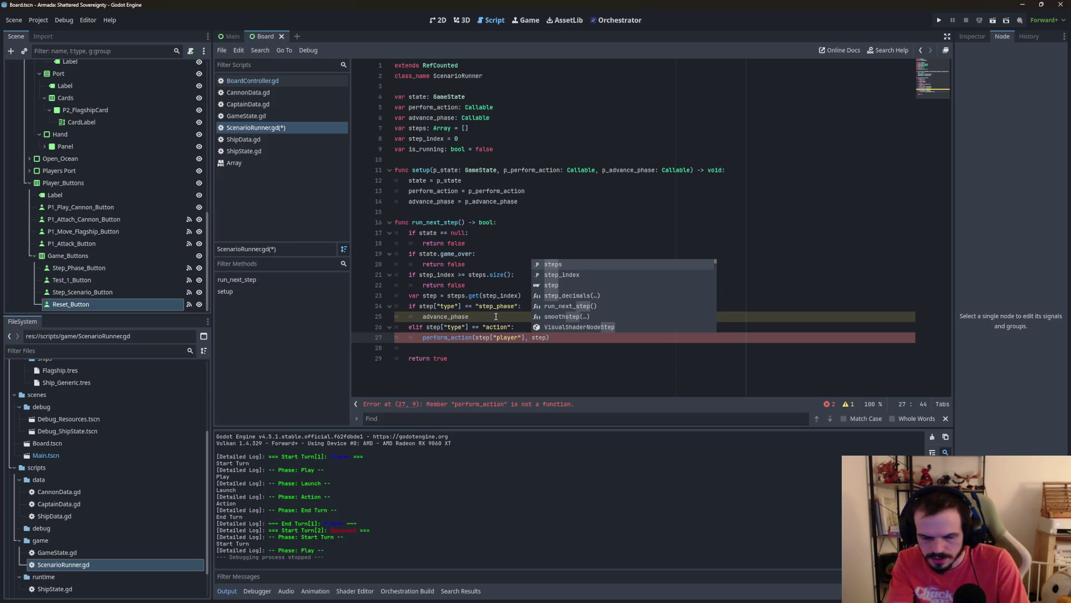
text(["ac)
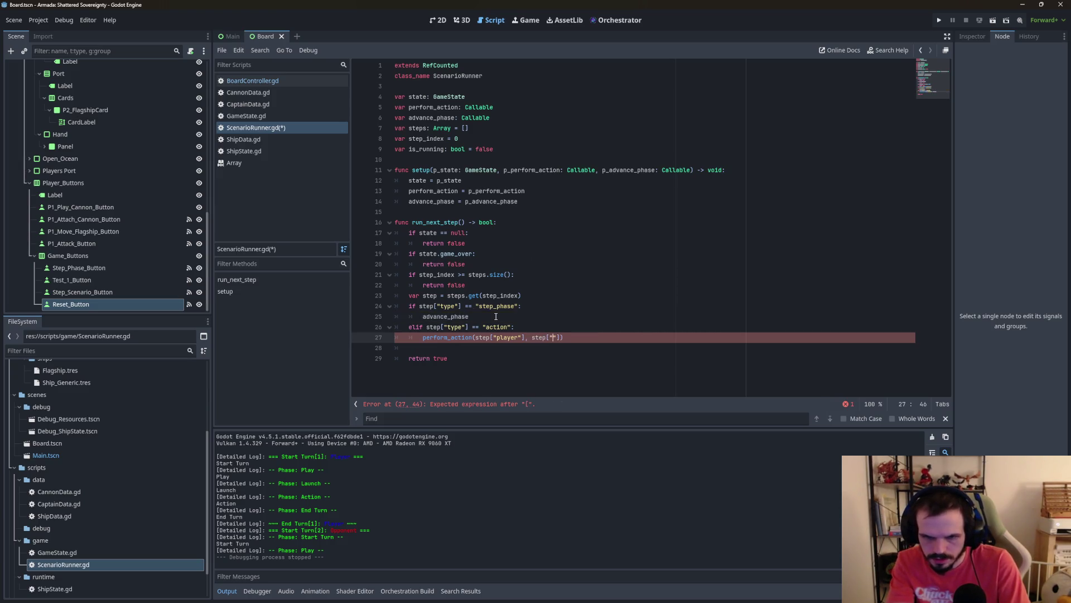
text(tion)
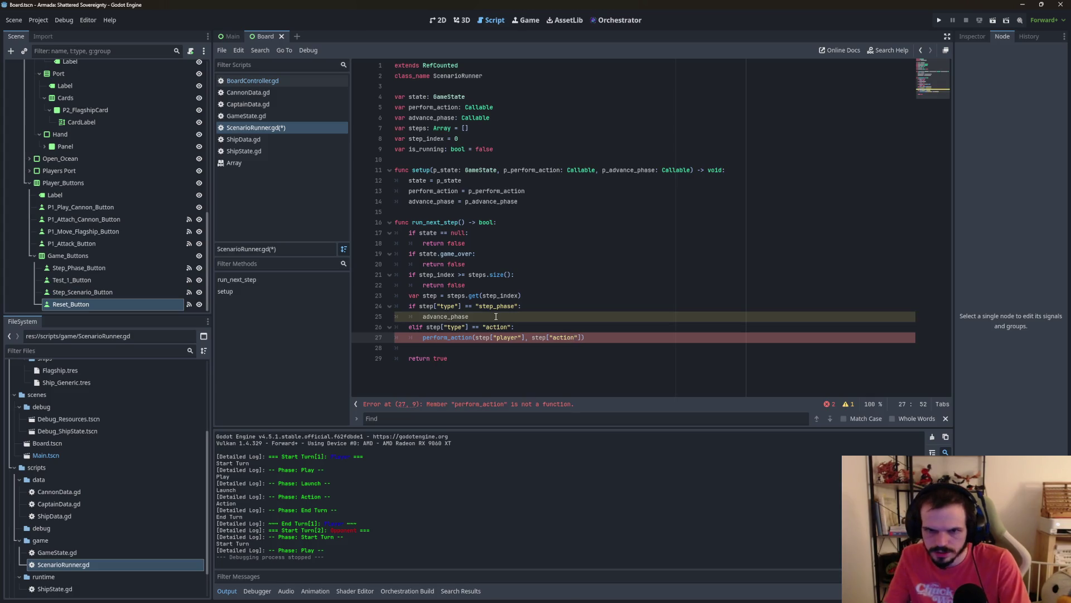
click(584, 378)
click(605, 352)
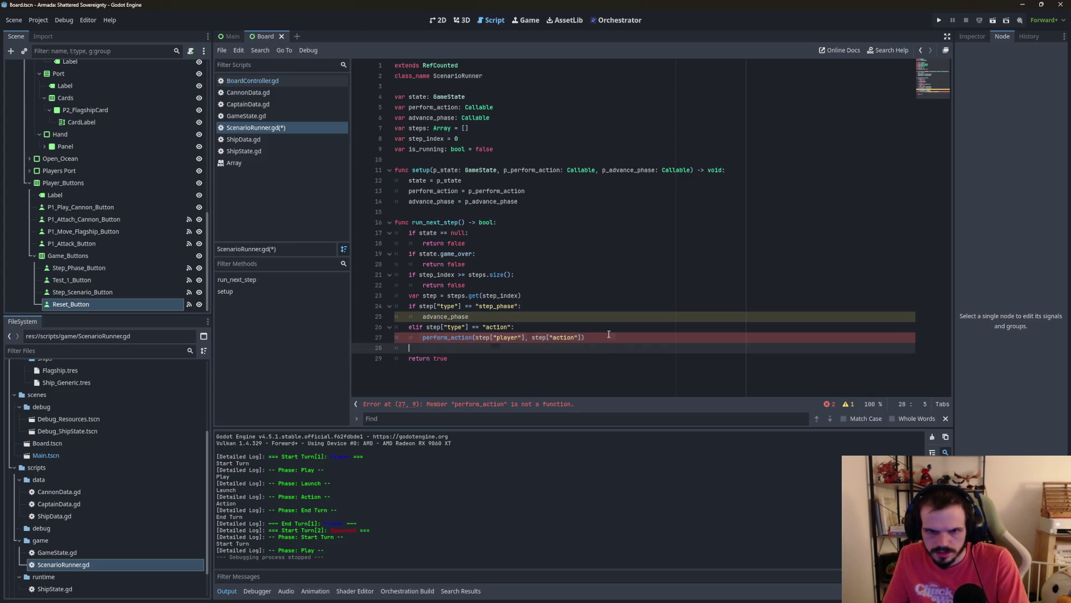
click(603, 338)
Step: Delete the arguments after perform_action on line 27, leaving only the name
click(464, 337)
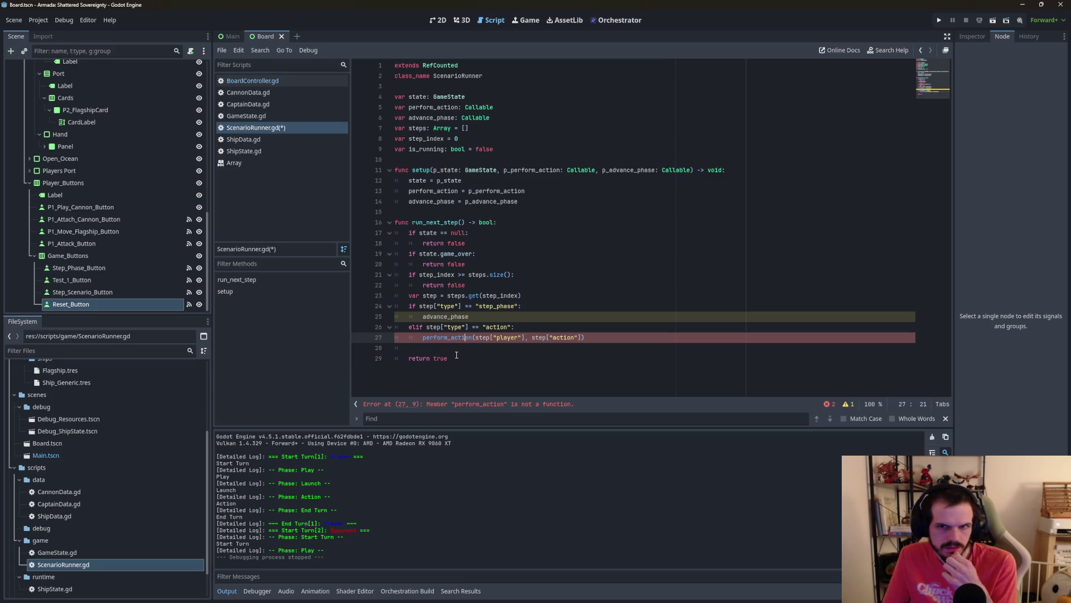
mouse_move(455, 340)
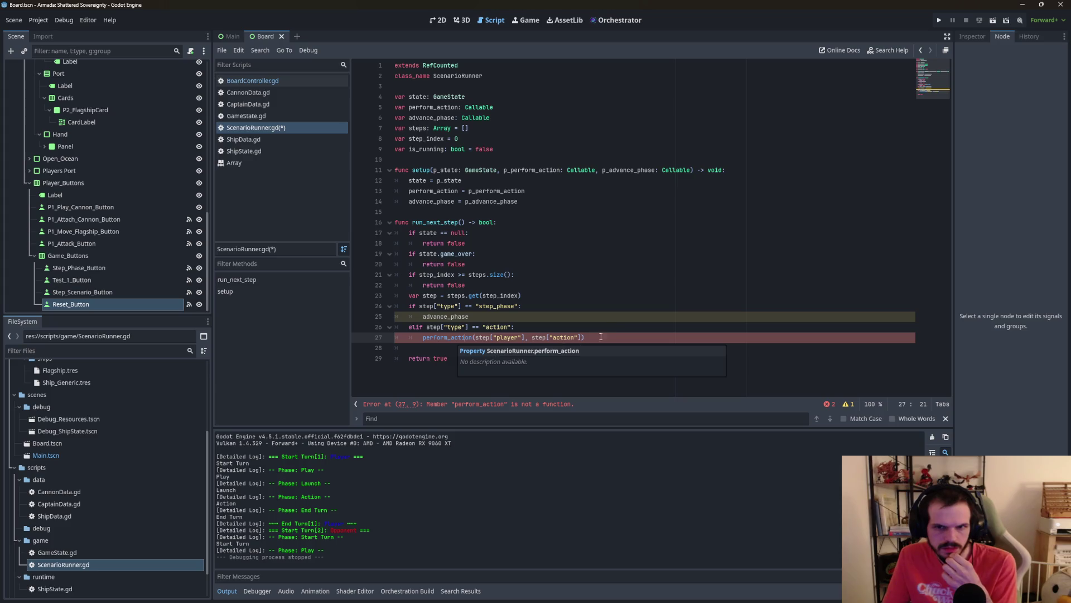
drag(596, 317, 594, 324)
click(473, 338)
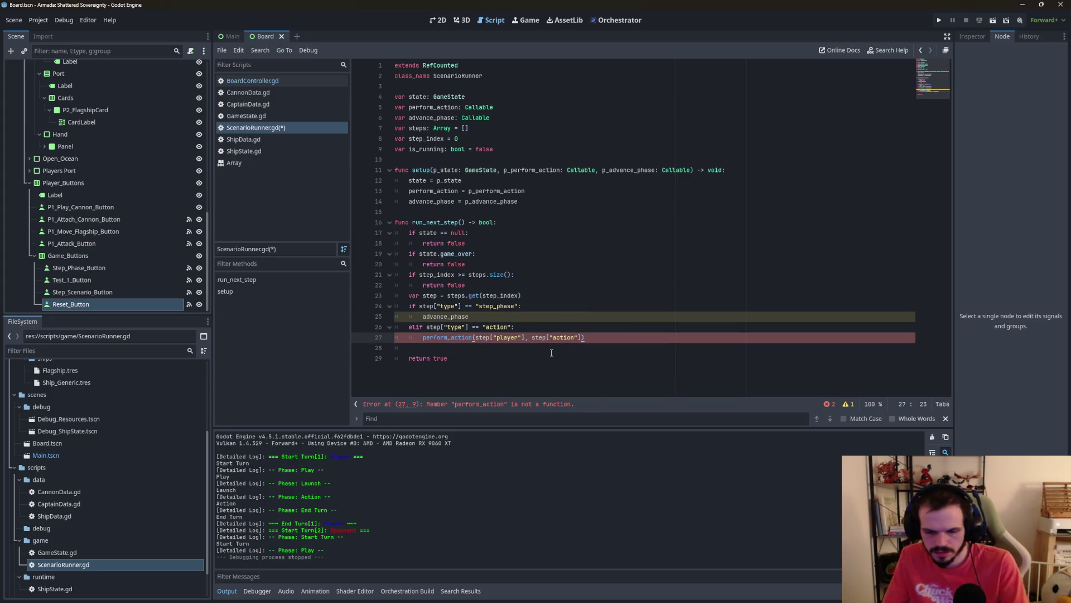
text(,)
key(Delete)
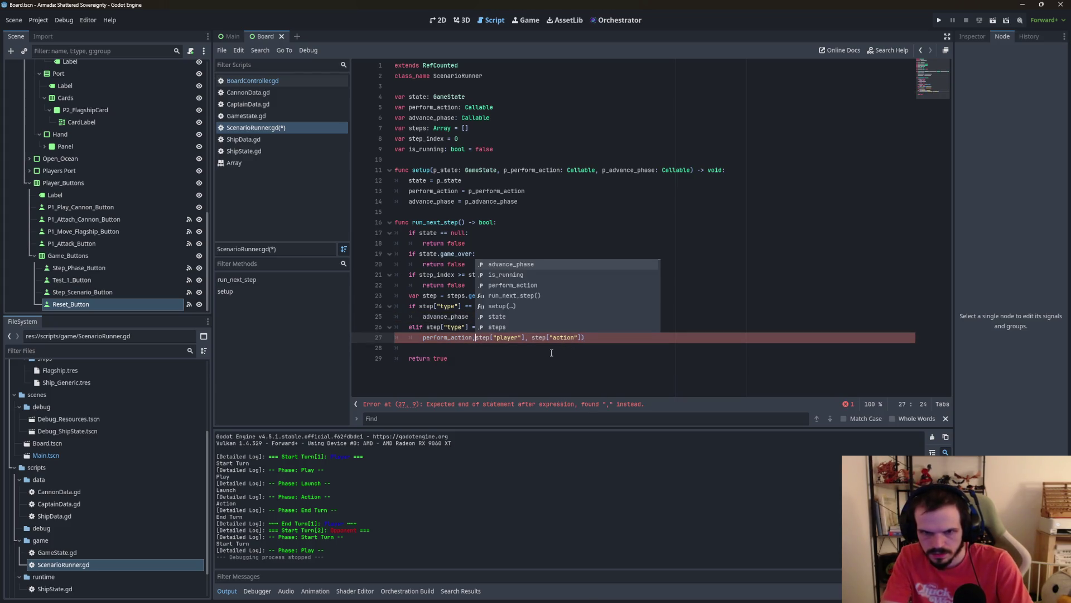
click(523, 375)
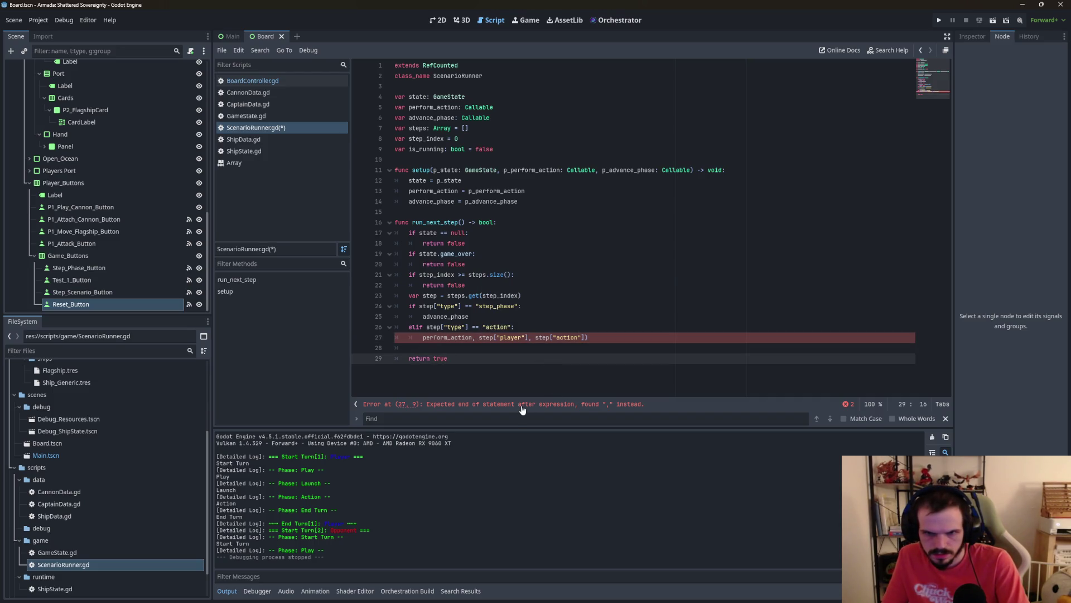
click(479, 337)
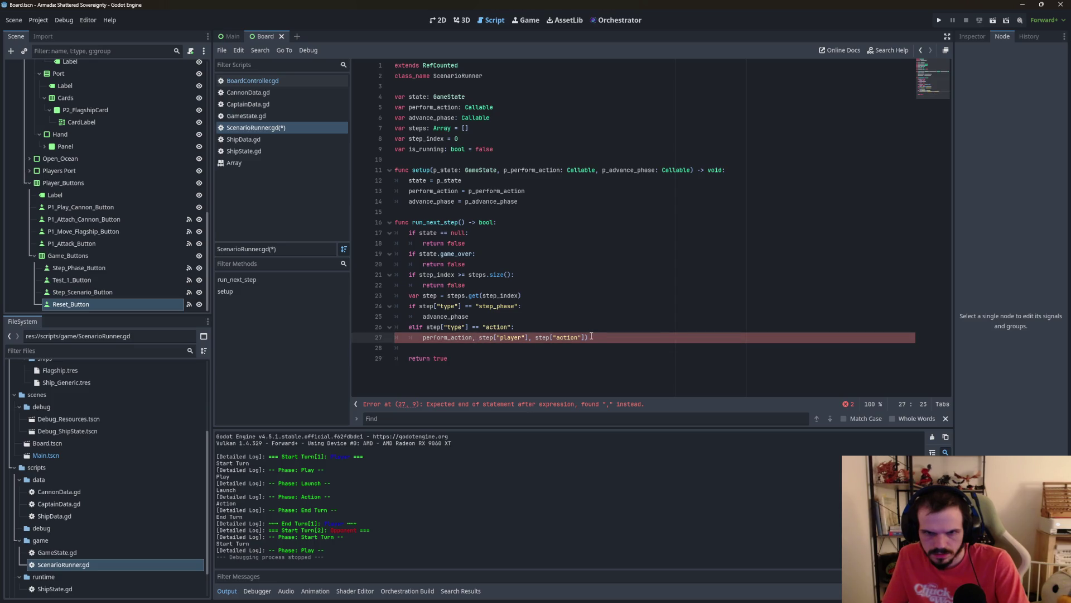
drag(591, 337, 472, 338)
key(BackSpace)
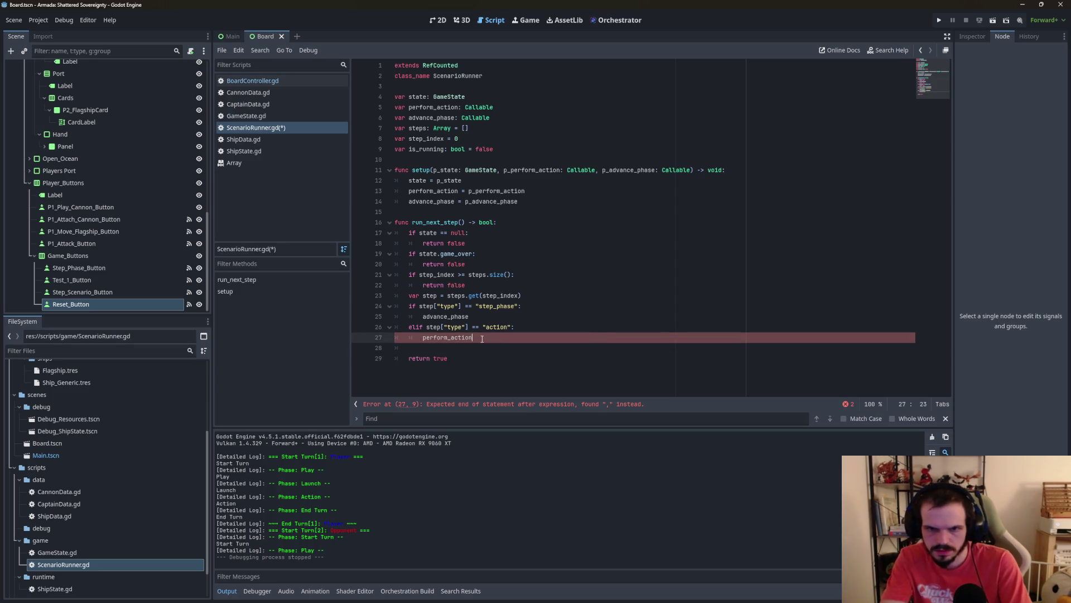
click(589, 327)
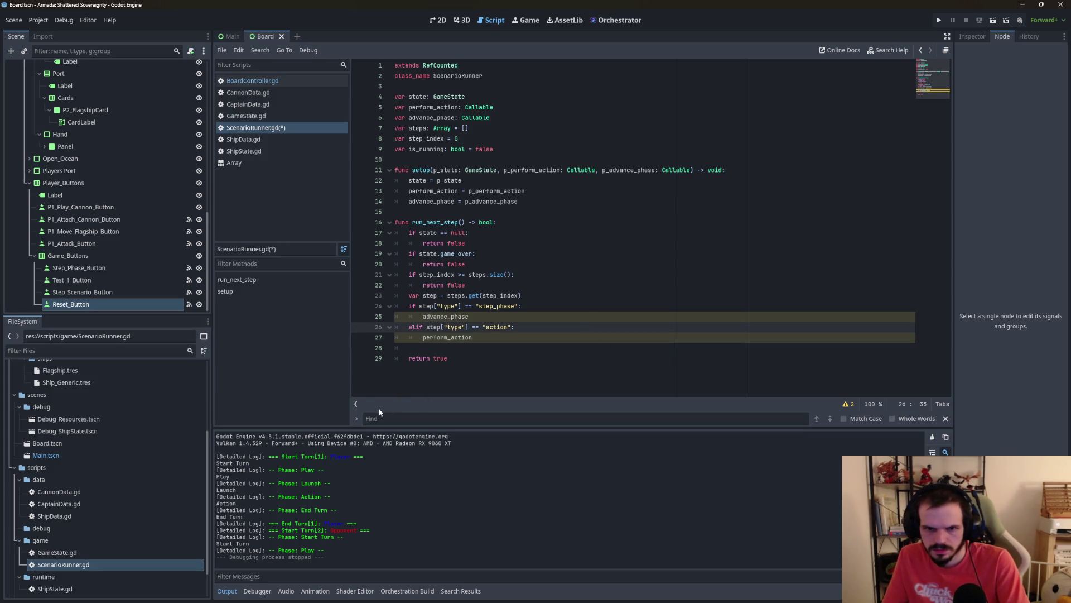
Step: Open the warnings list for the standalone expressions on lines 25 and 27, briefly checking the notes
click(849, 404)
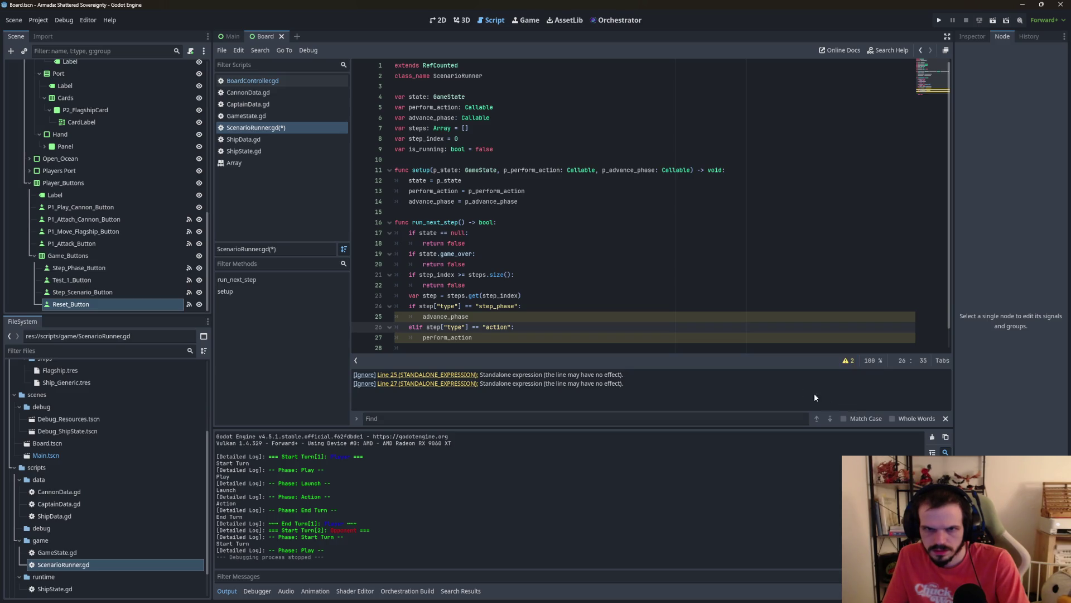
click(648, 287)
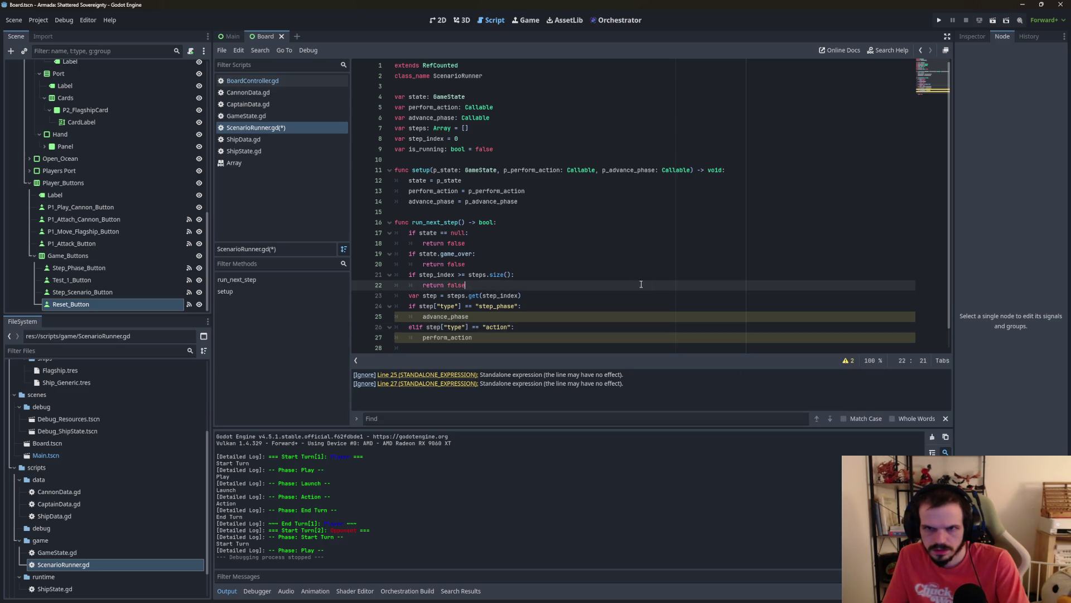
click(570, 350)
click(549, 316)
click(545, 329)
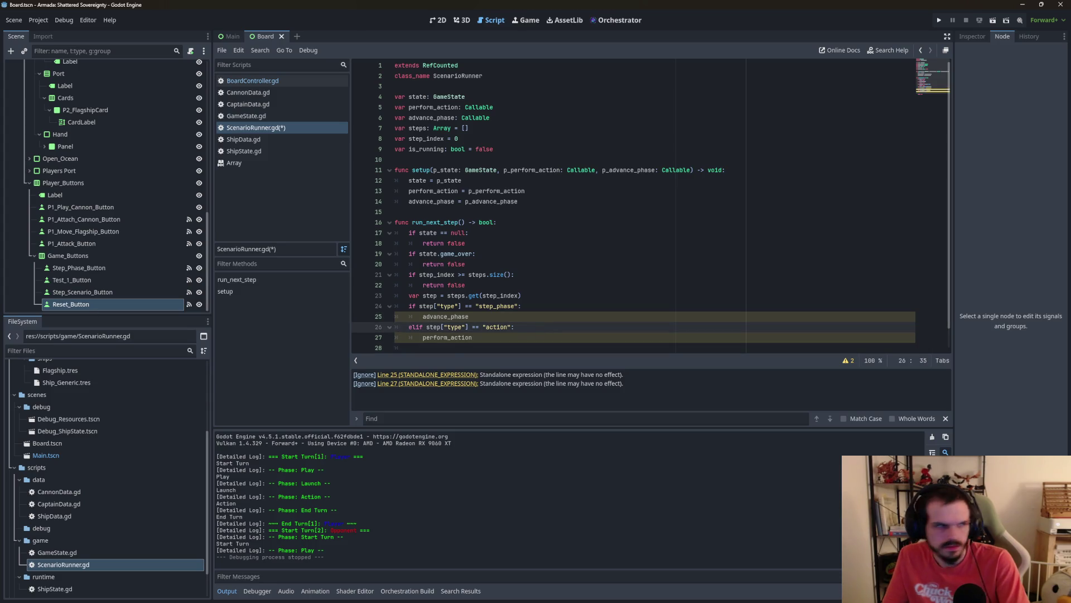
key(alt+Tab)
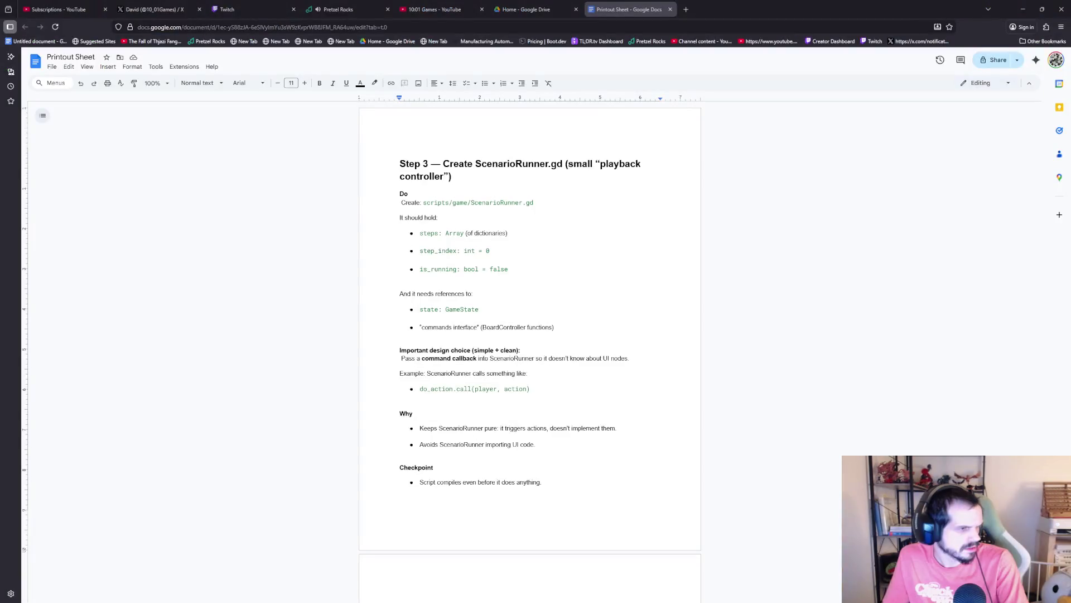
key(alt+Tab)
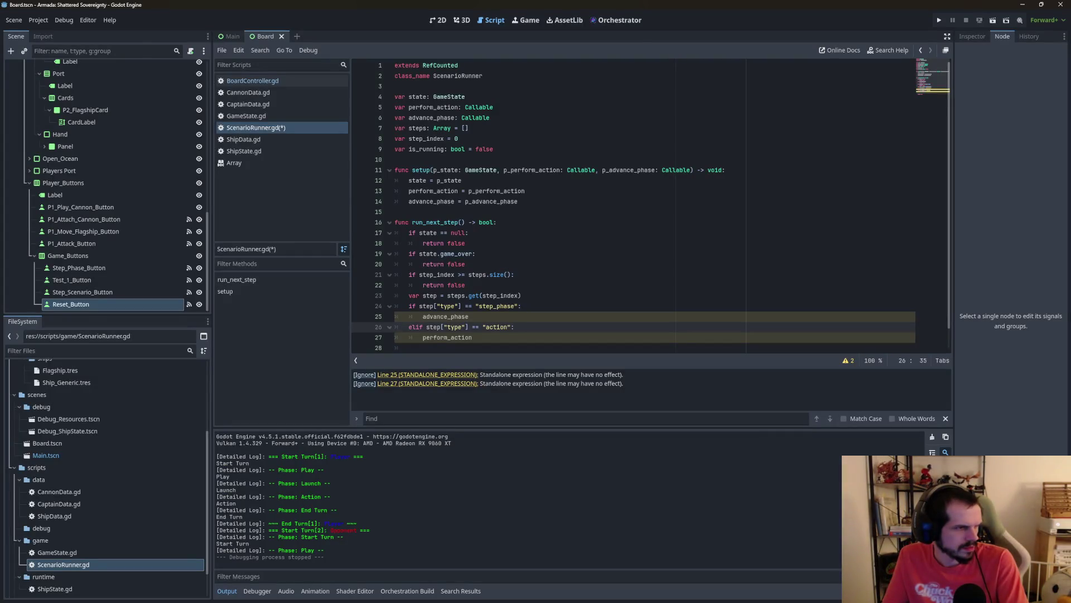
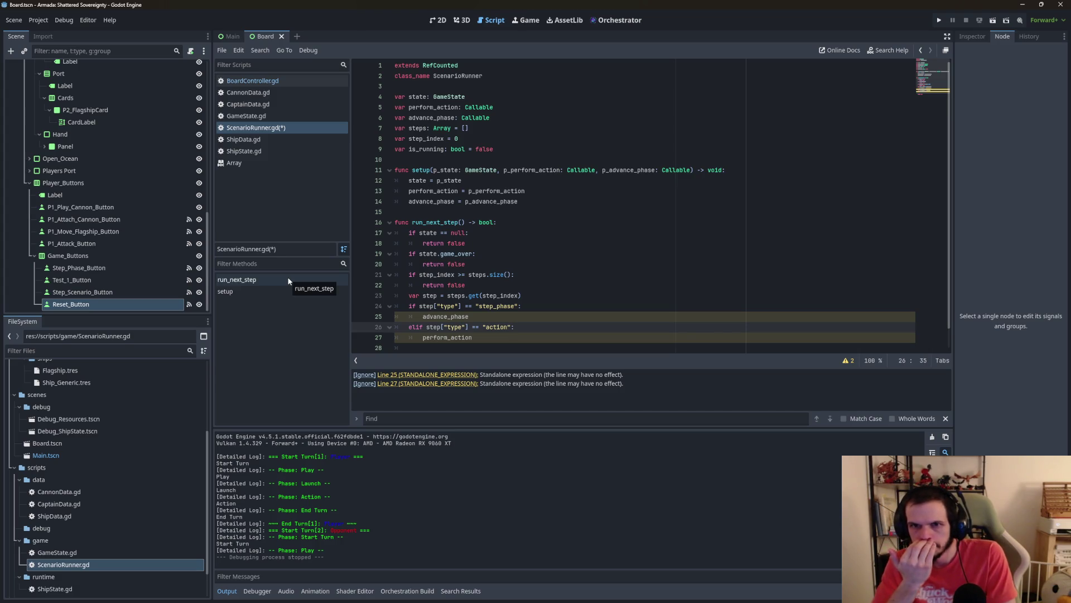
Step: Look up the Callable type in the docs, then append .call() to advance_phase on line 25
click(578, 172)
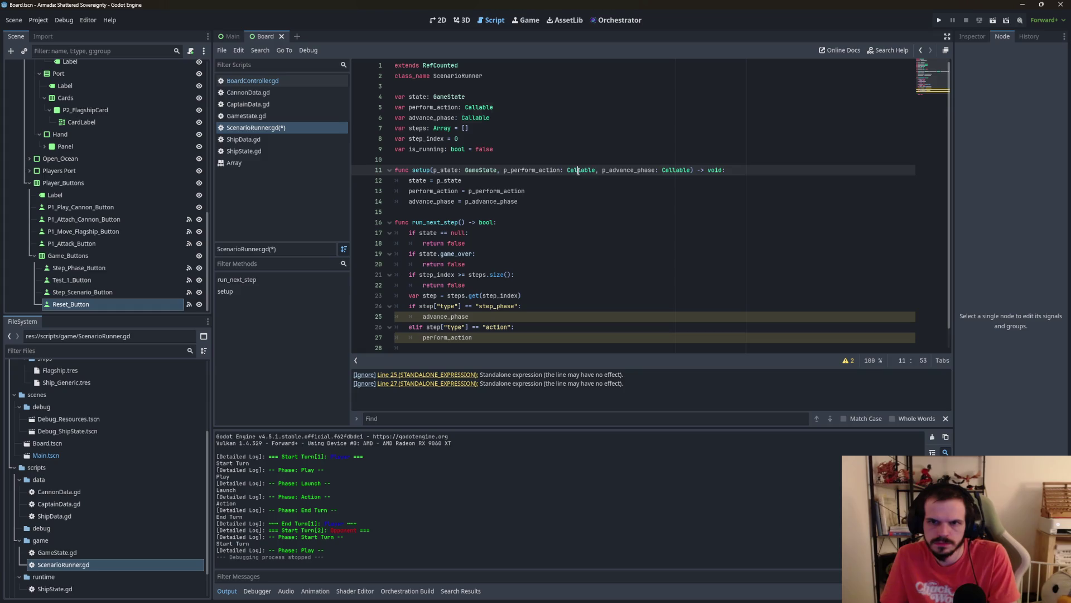
double_click(579, 171)
mouse_move(582, 171)
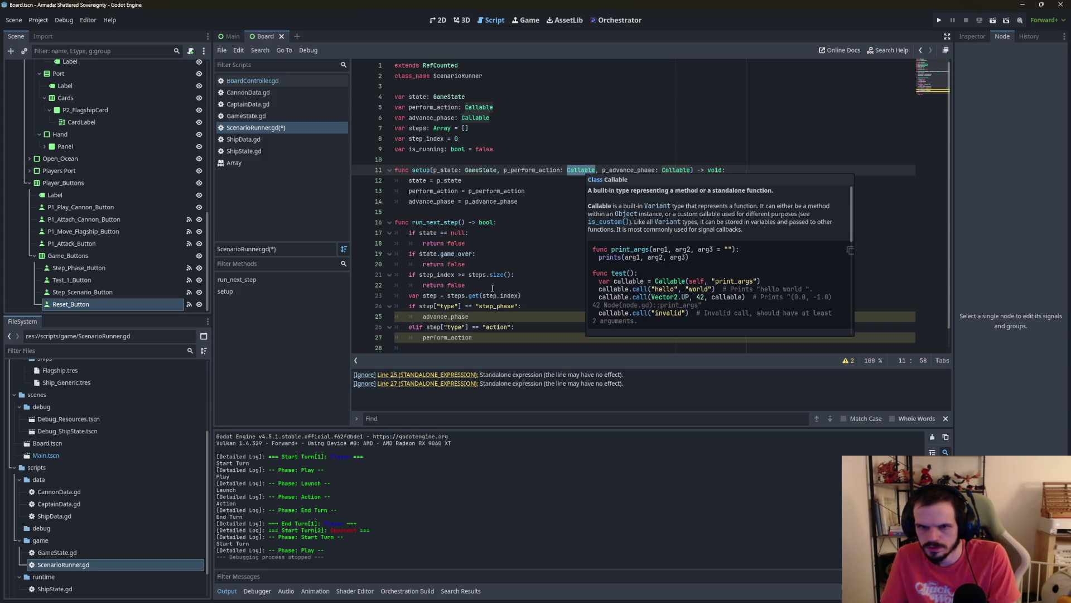
click(561, 317)
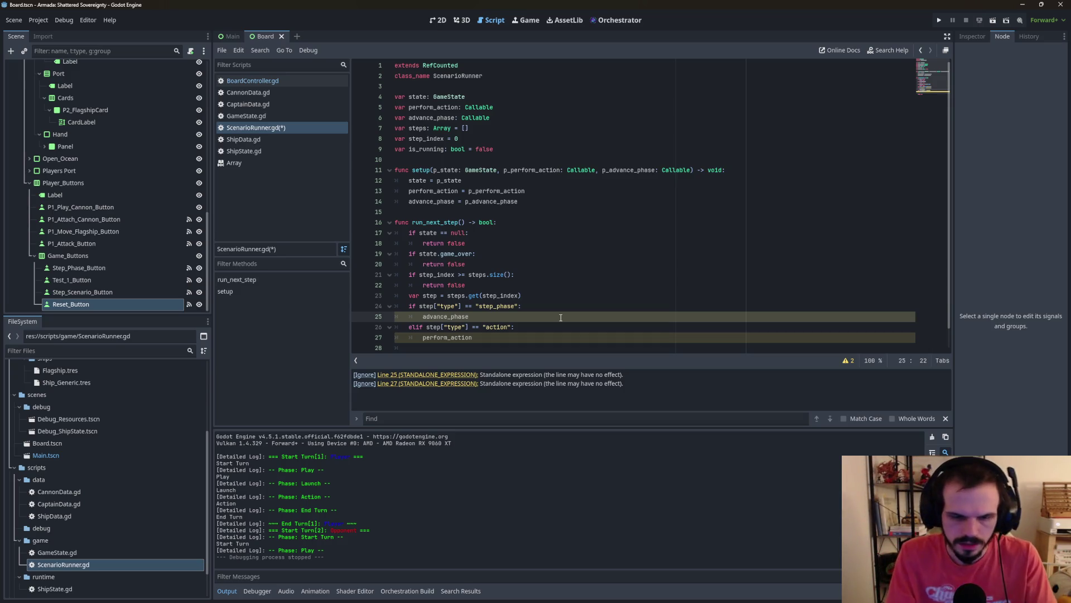
text(.call()
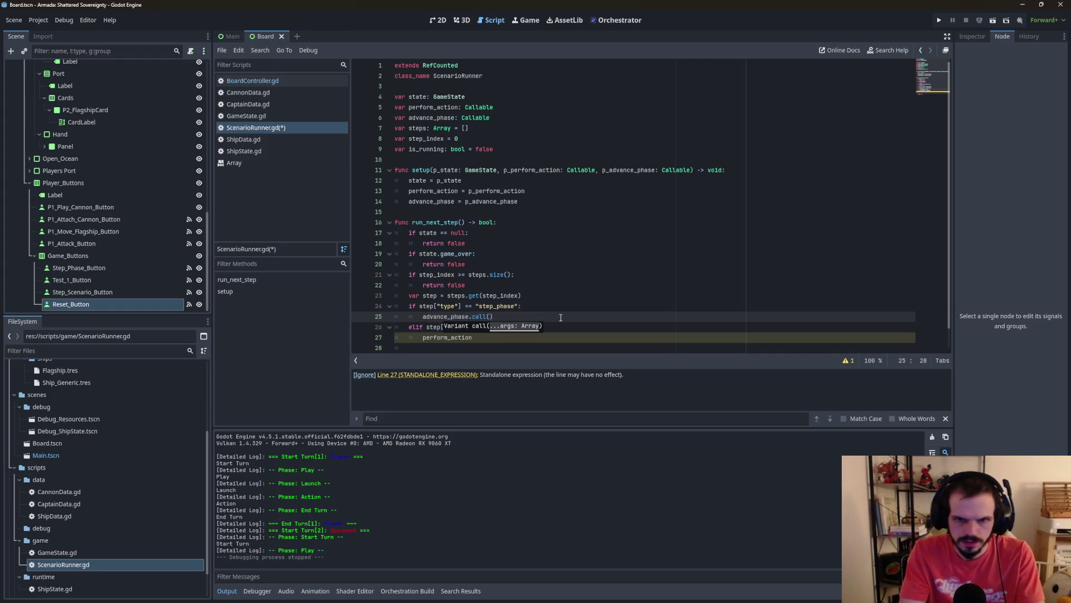
Step: Change line 27 to perform_action.call(step["player"], step["action"])
click(510, 339)
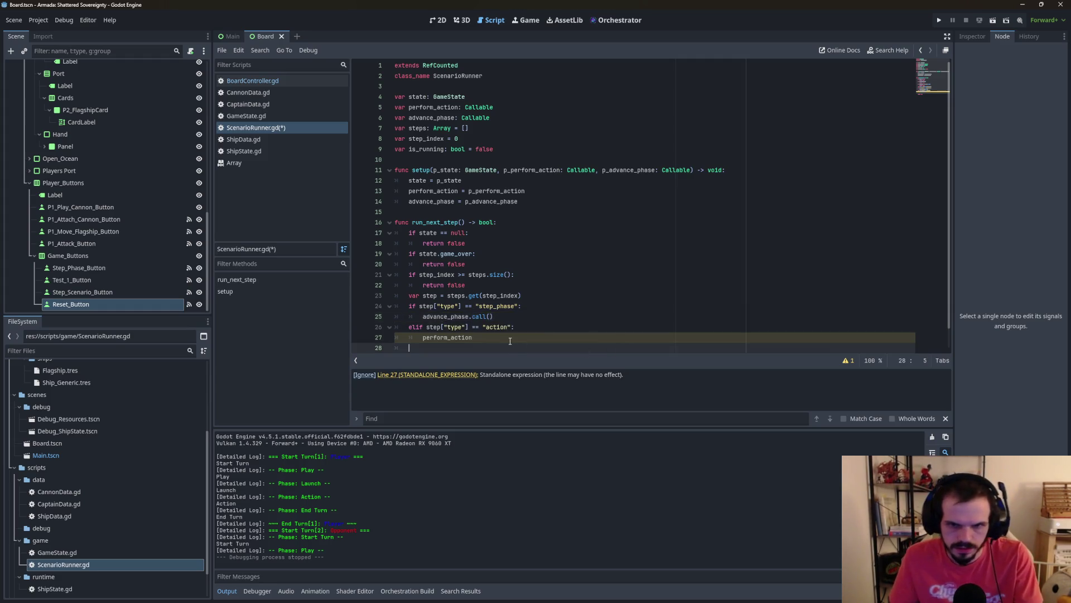
text(.c)
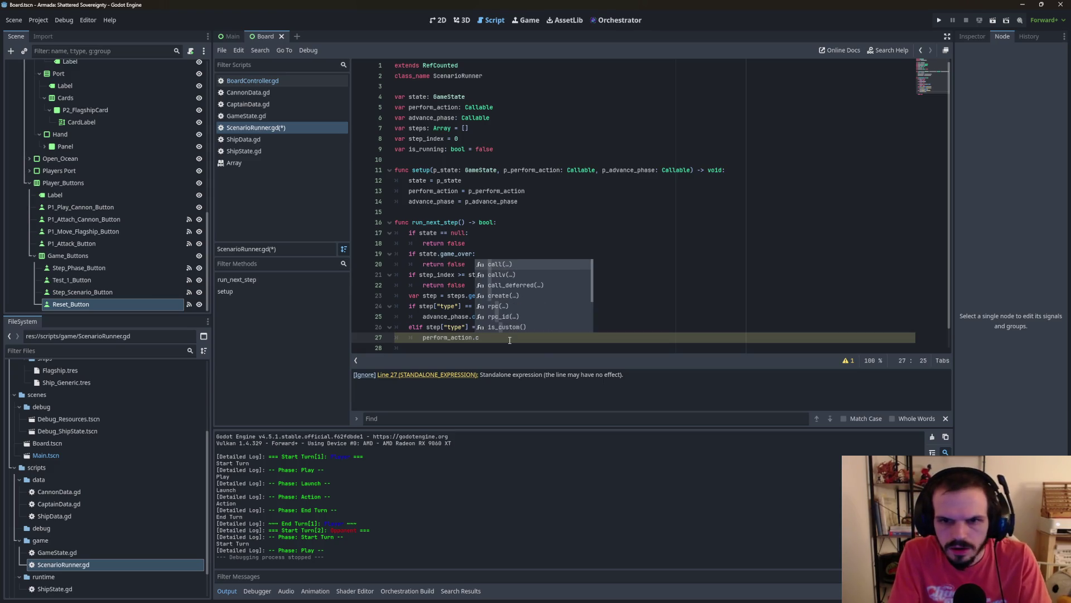
key(Return)
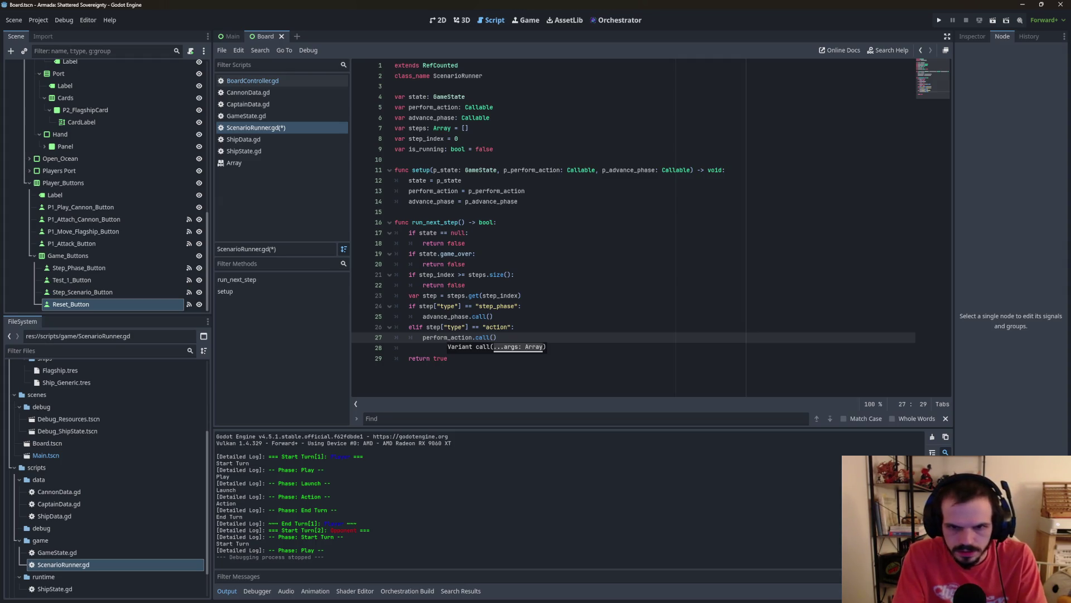
text(step)
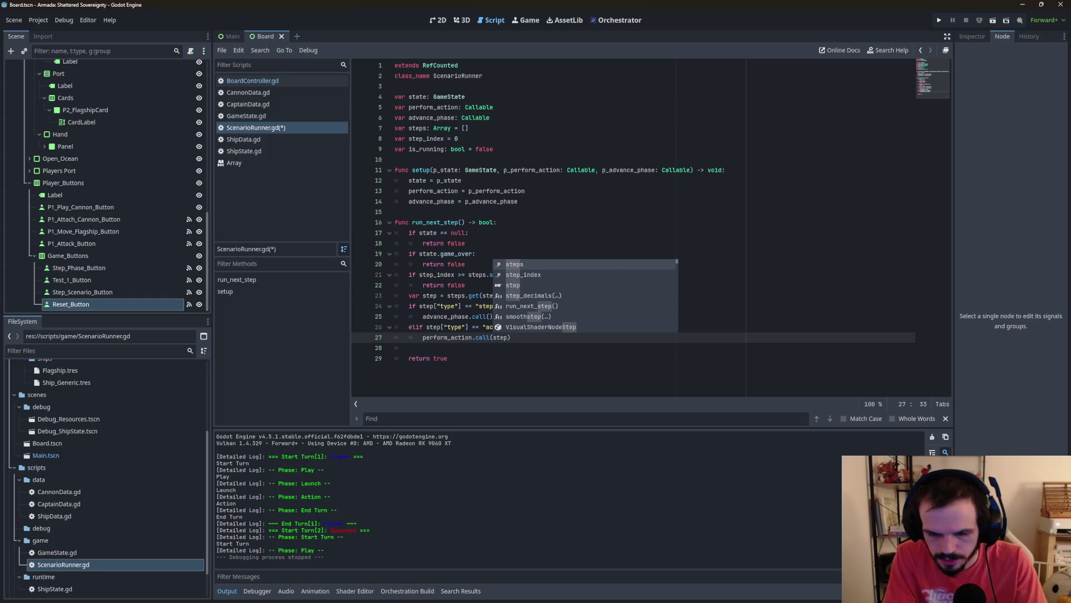
text(["pl)
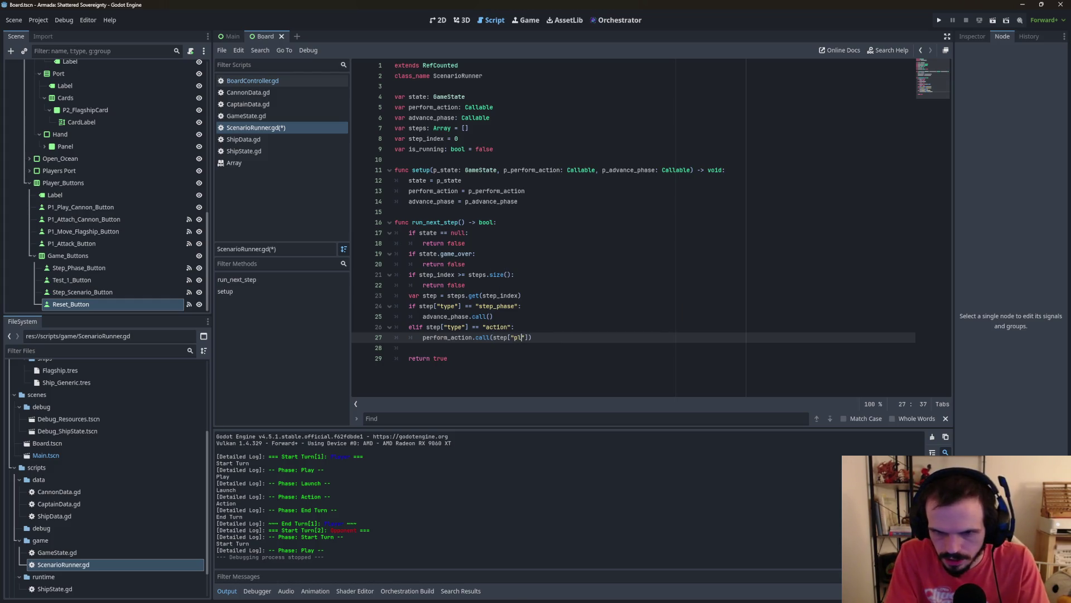
text(aye)
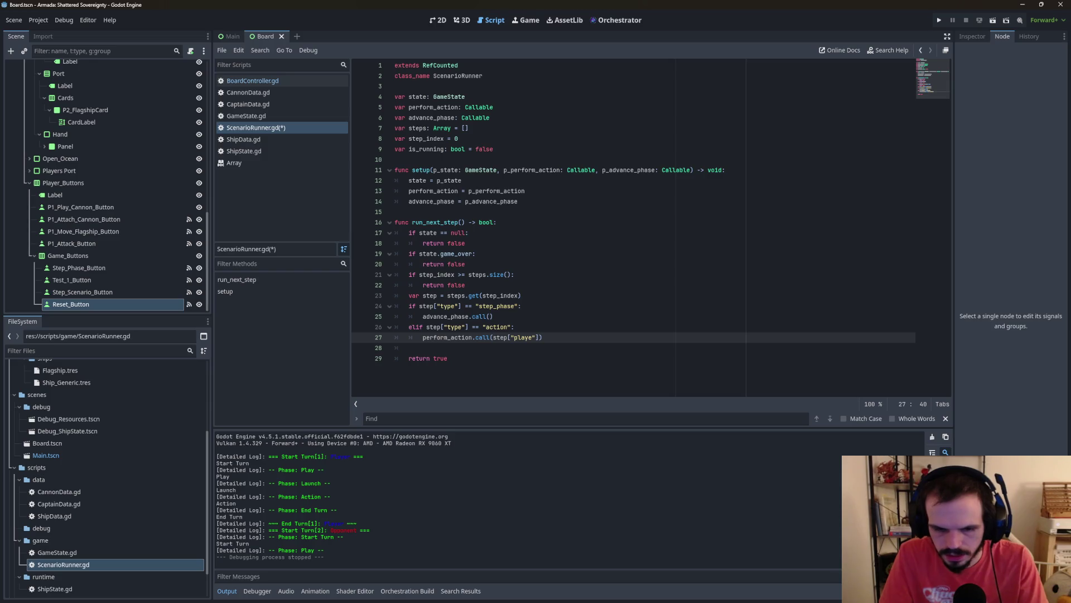
text(r"], )
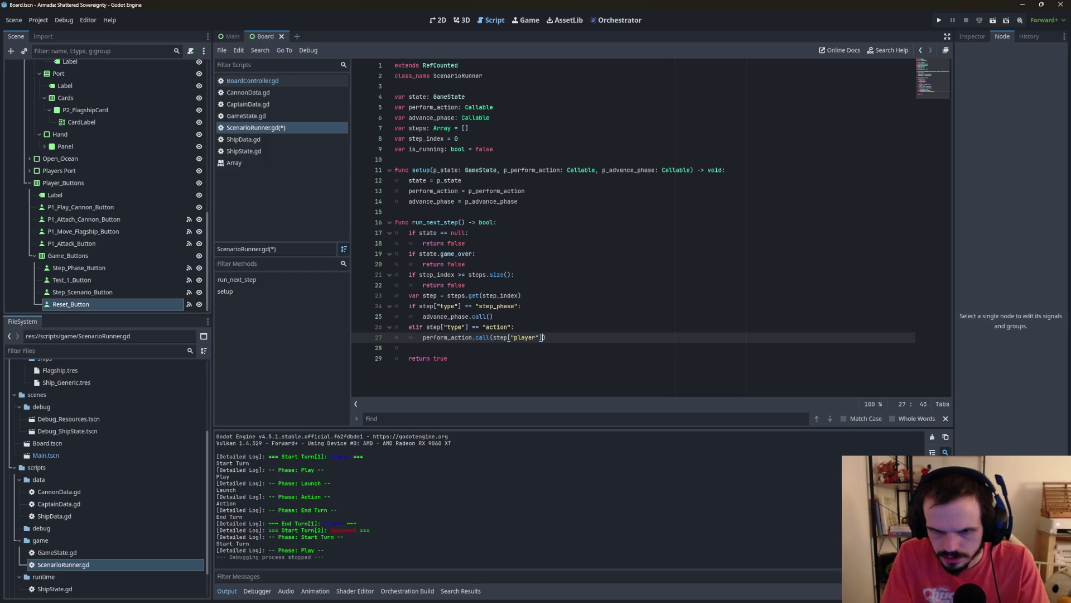
text(step)
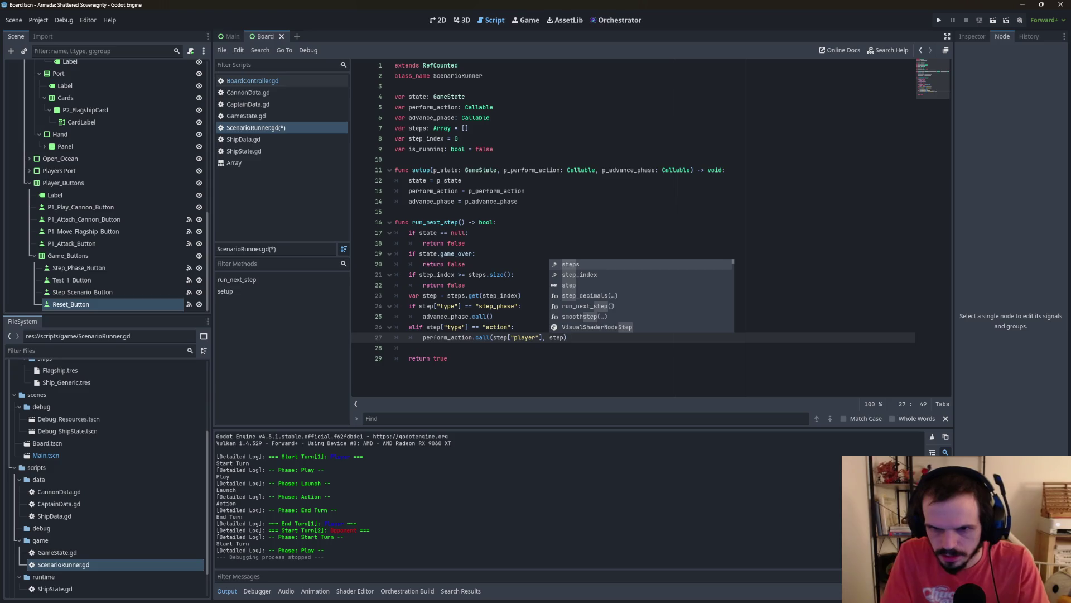
text([)
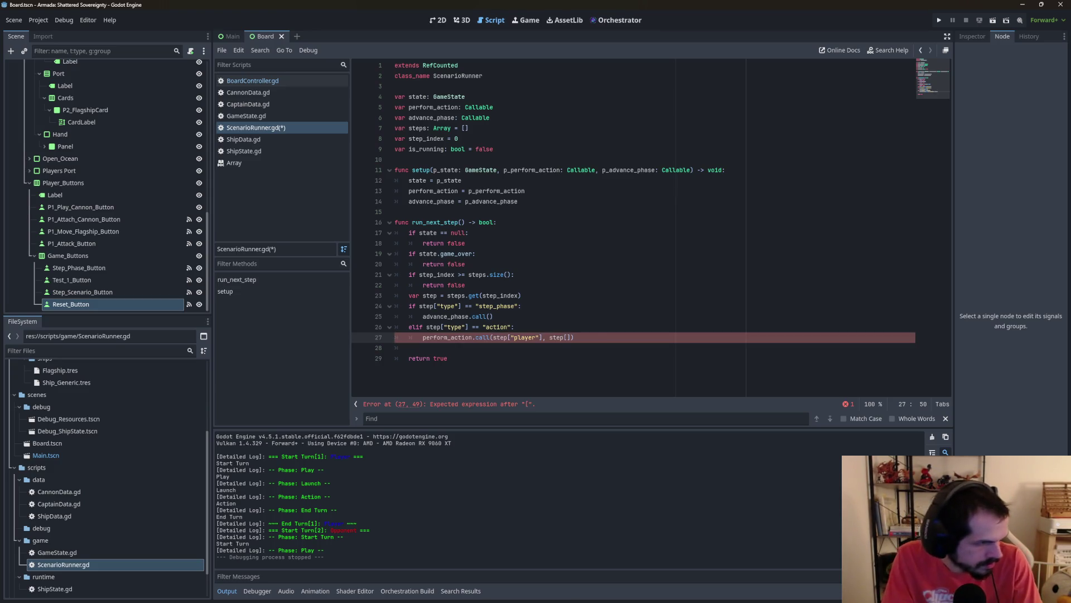
text(action)
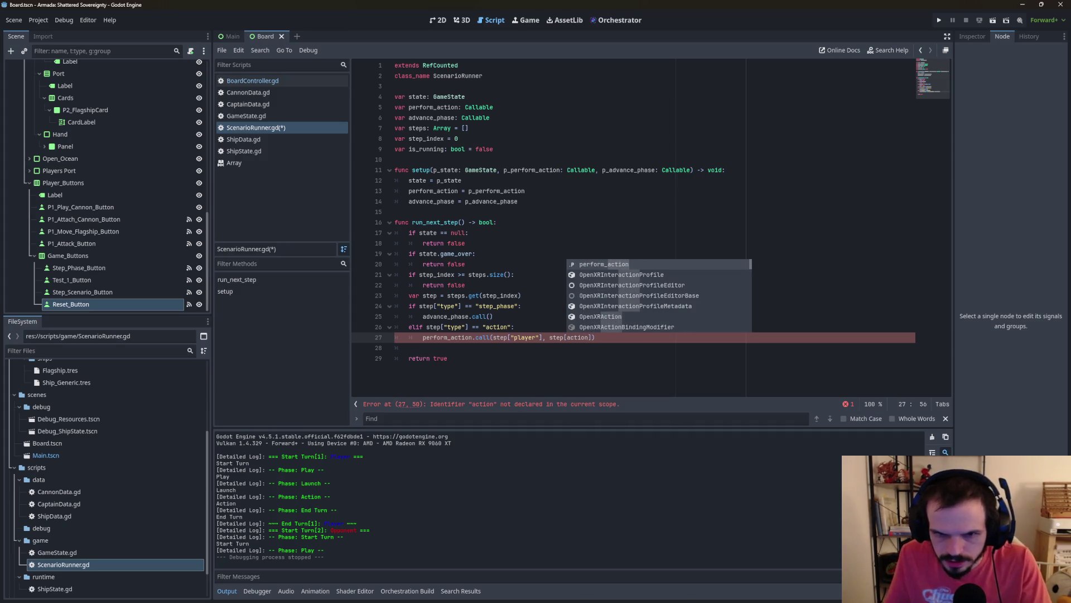
key(BackSpace)
key(BackSpace)
key(BackSpace)
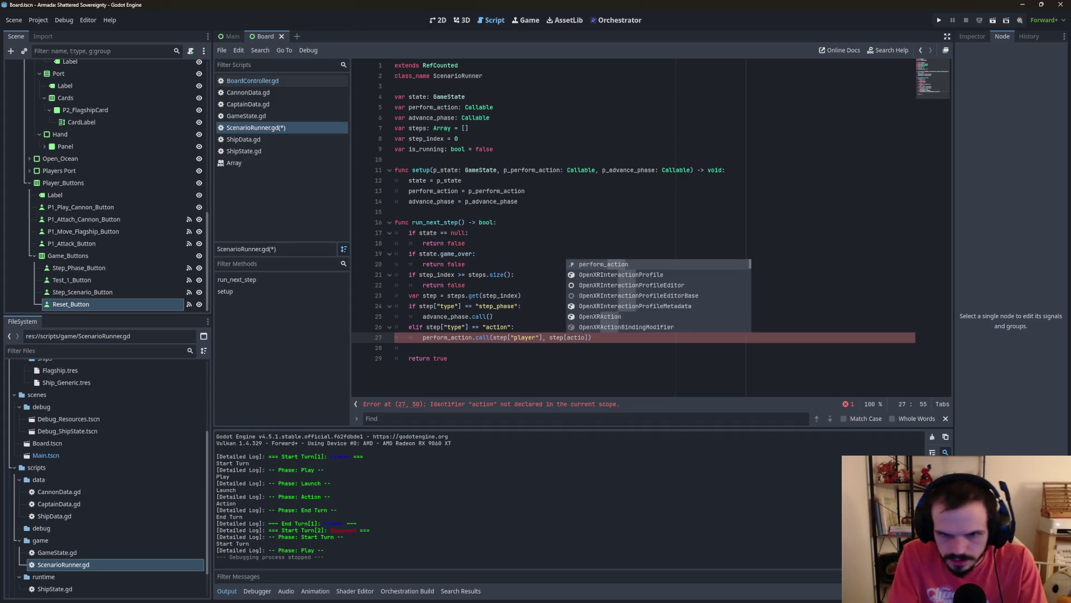
text("action)
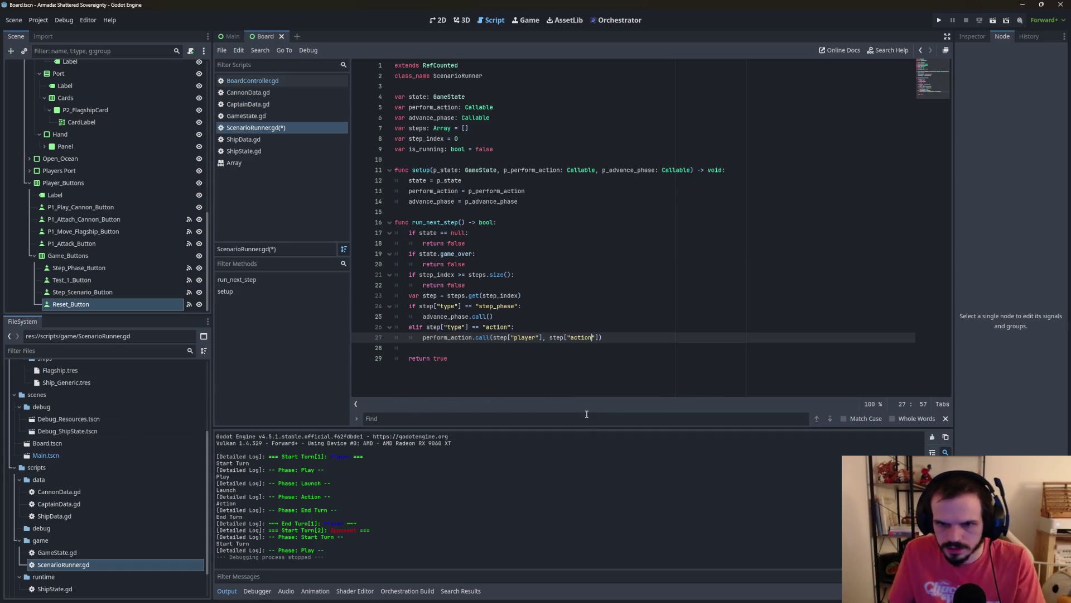
key(Down)
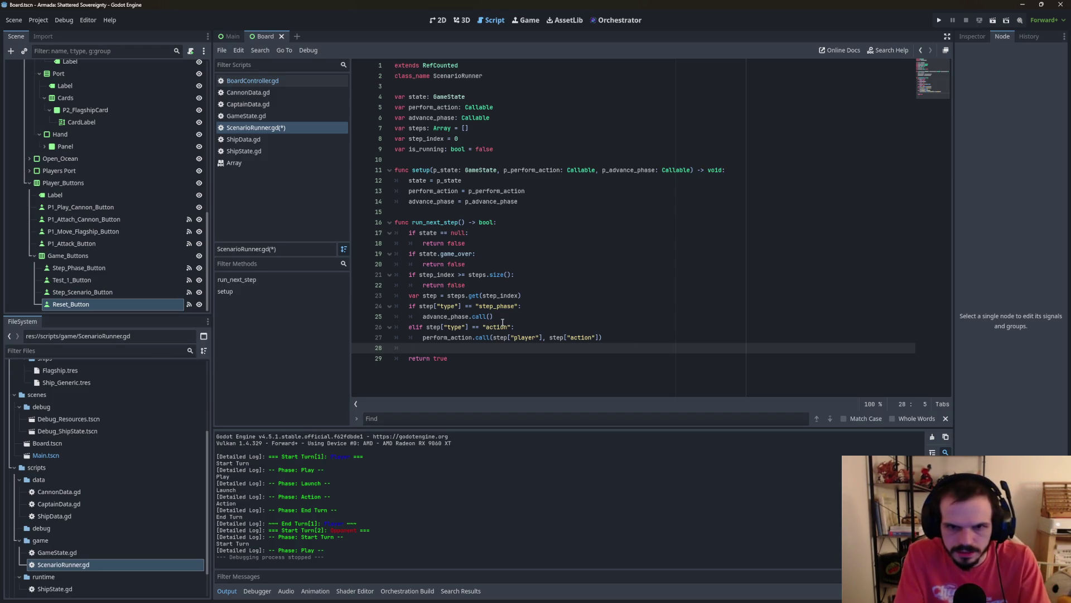
Step: Add a step_index += 1 line before return true using autocomplete
text(st)
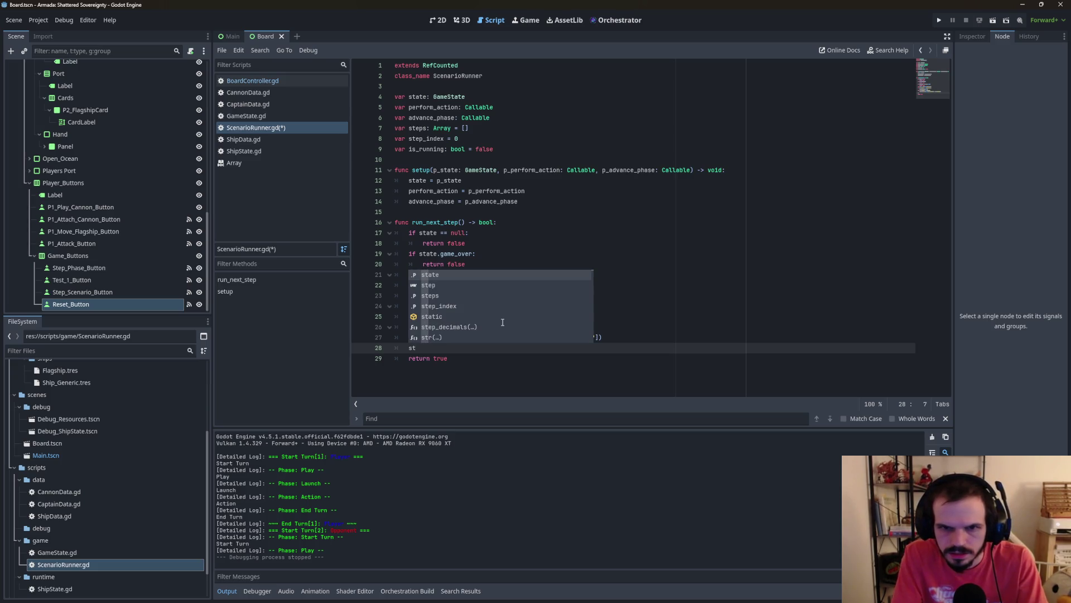
key(Down)
key(Down)
key(Down)
key(Return)
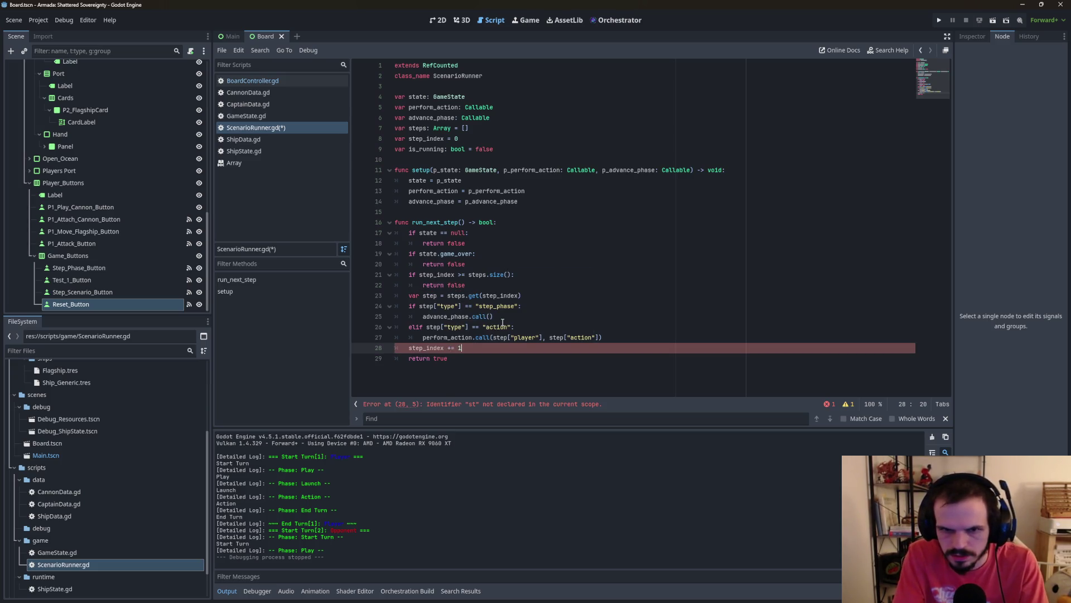
Step: Review the run_next_step code, then switch to the BoardController.gd script
click(615, 292)
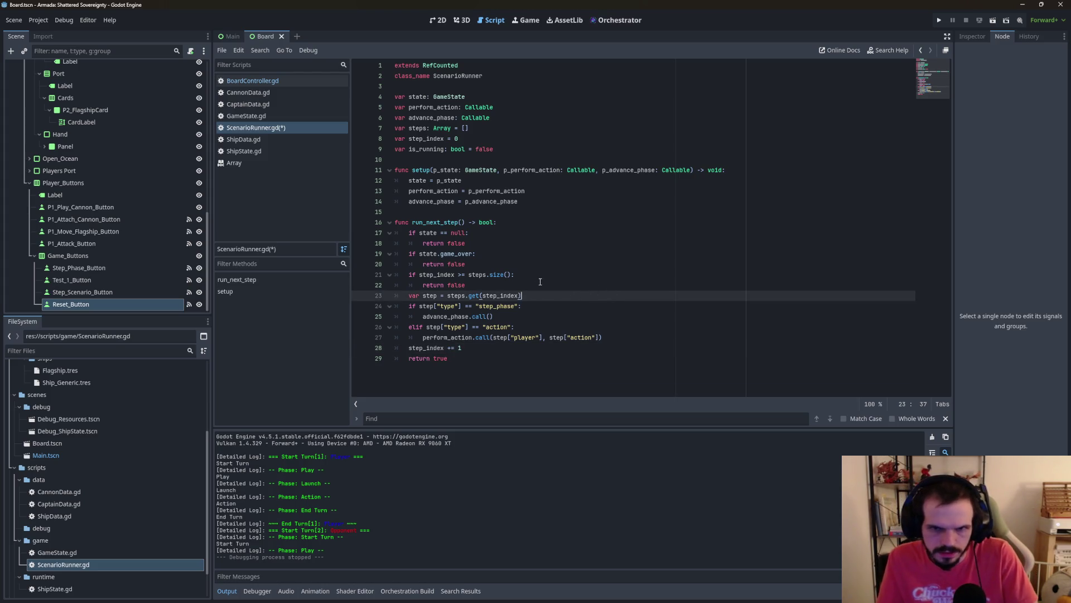
key(Down)
key(Down)
key(Down)
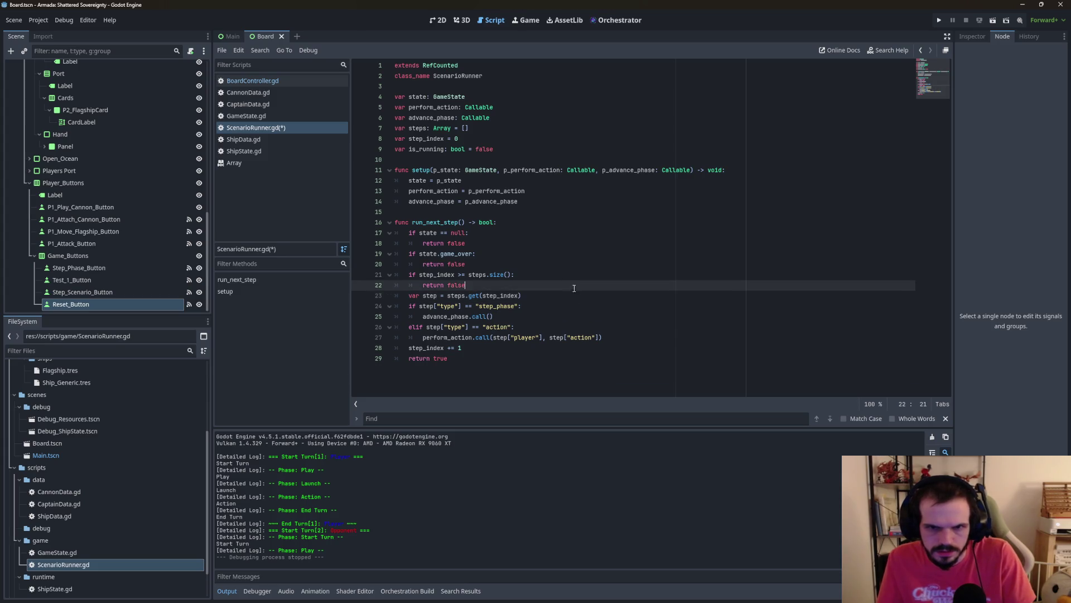
key(ctrl+Right)
key(Down)
key(Down)
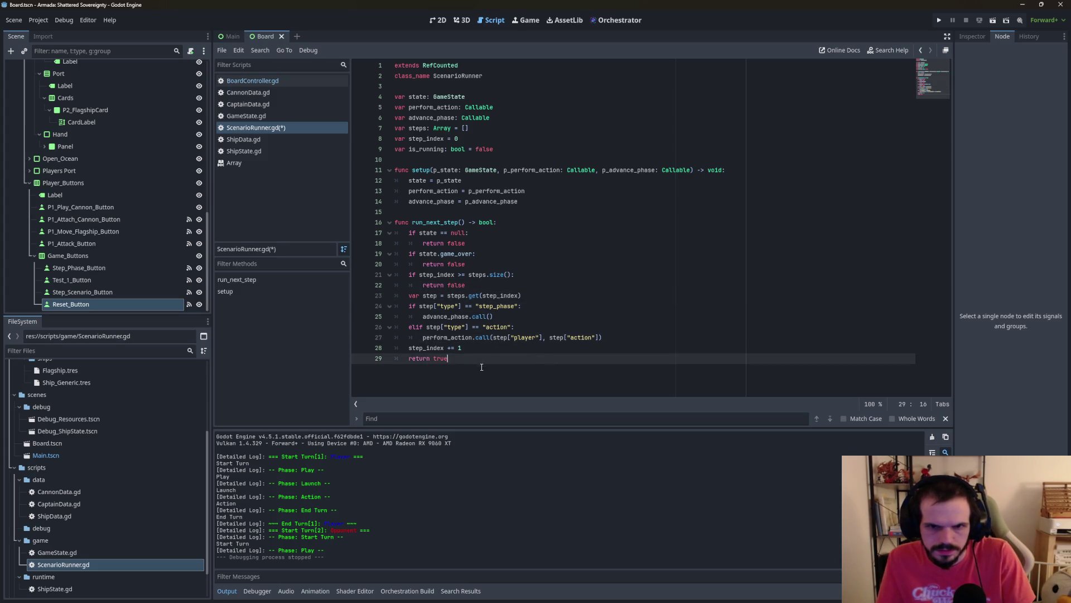
key(Up)
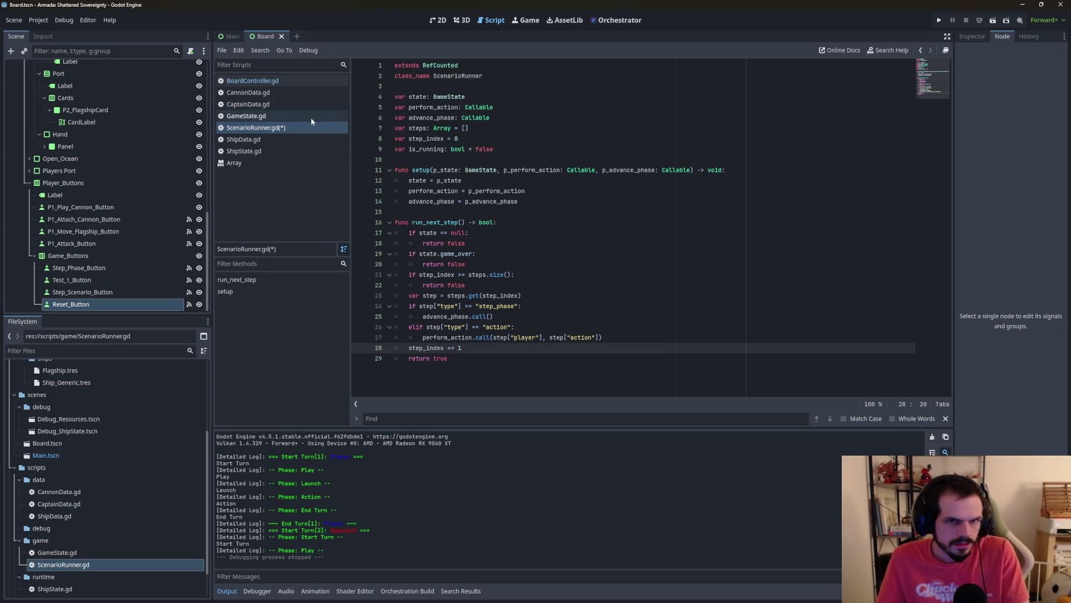
click(253, 81)
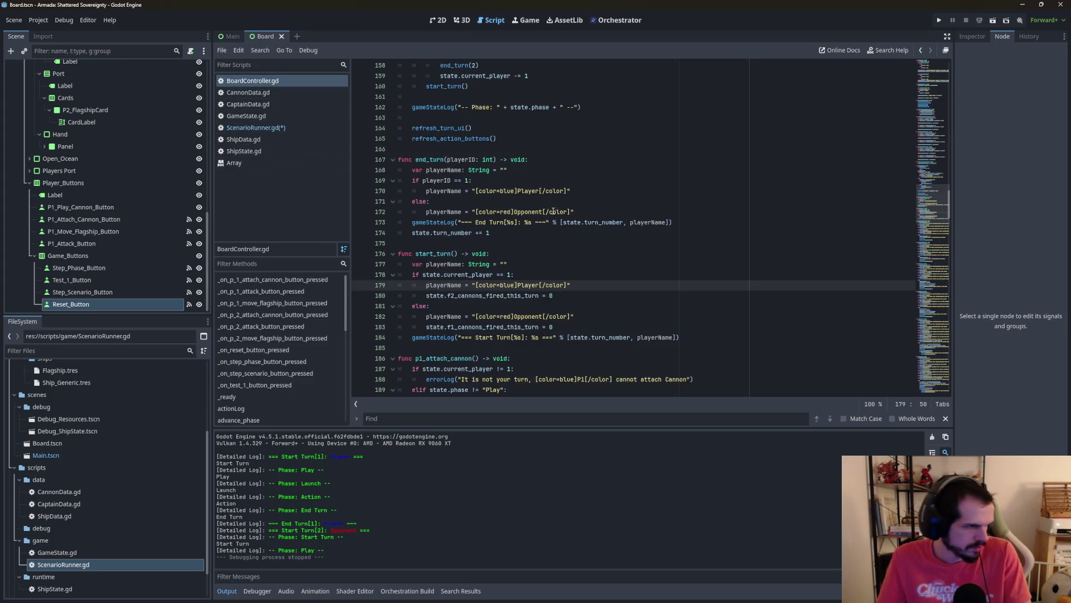